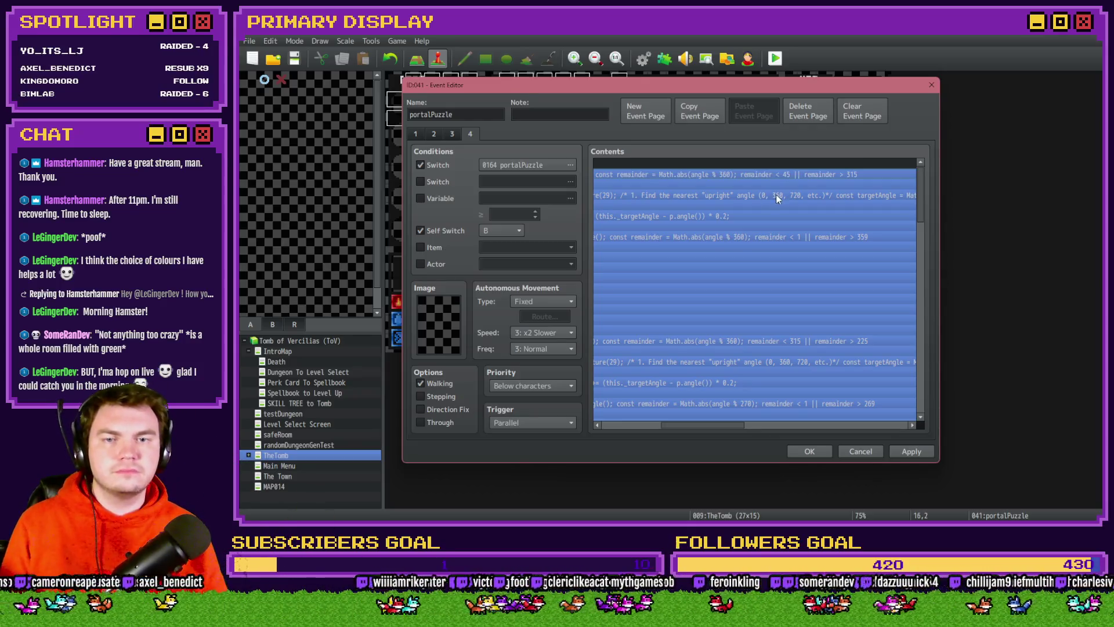
Deselect the commands and close the portalPuzzle Event Editor with OK to keep the edits
{"action": "left_click", "coordinate": [796, 345]}
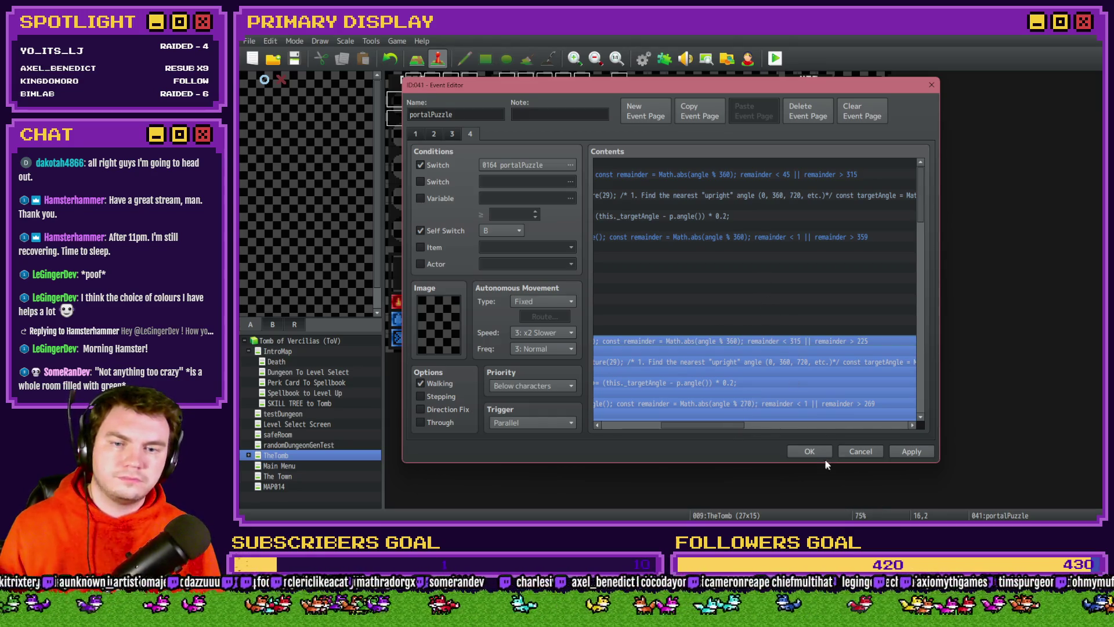
{"action": "left_click", "coordinate": [810, 452]}
Save the changes and turn on switch 0164 PORTALPUZZLE from the playtest's F9 debug list
{"action": "left_click", "coordinate": [629, 290]}
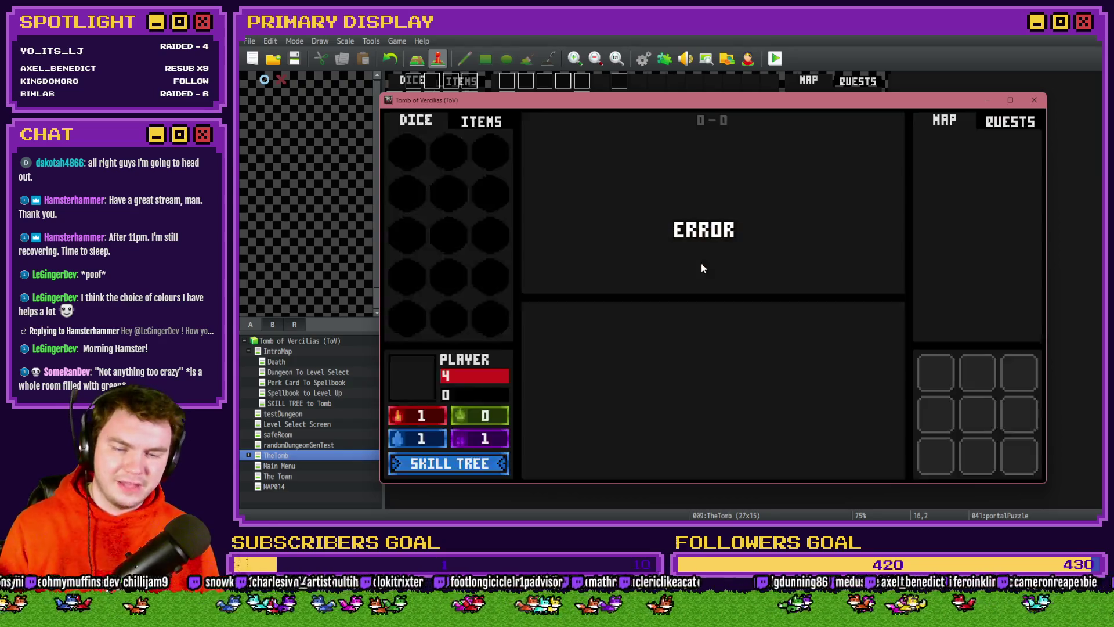
{"action": "key", "text": "F9"}
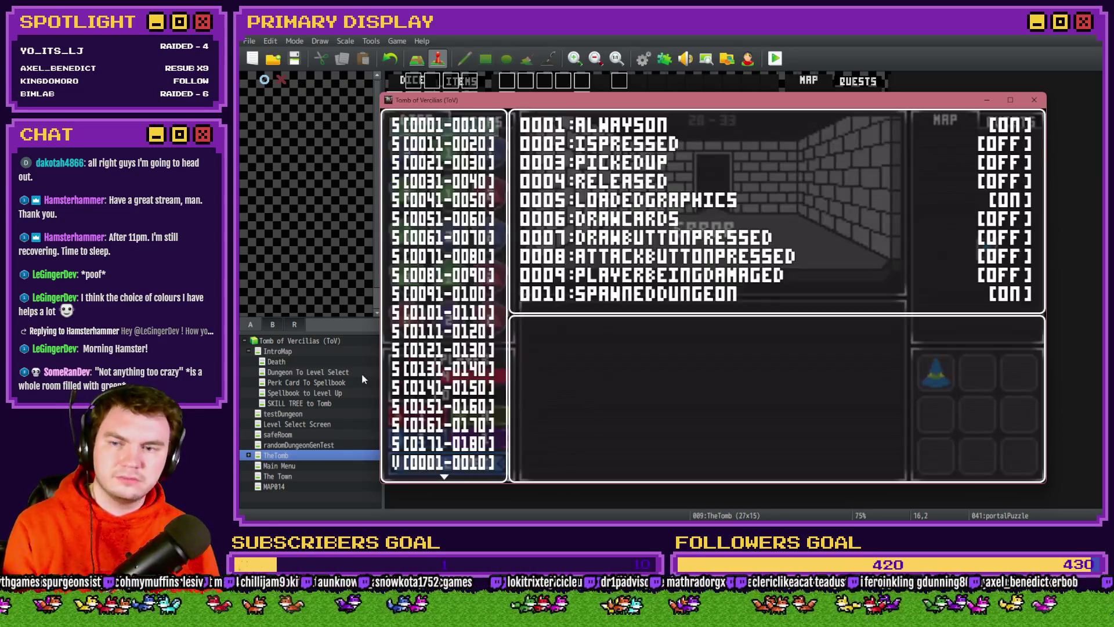
{"action": "left_click", "coordinate": [435, 422]}
{"action": "key", "text": "Down"}
{"action": "key", "text": "Down"}
{"action": "key", "text": "Down"}
{"action": "key", "text": "Return"}
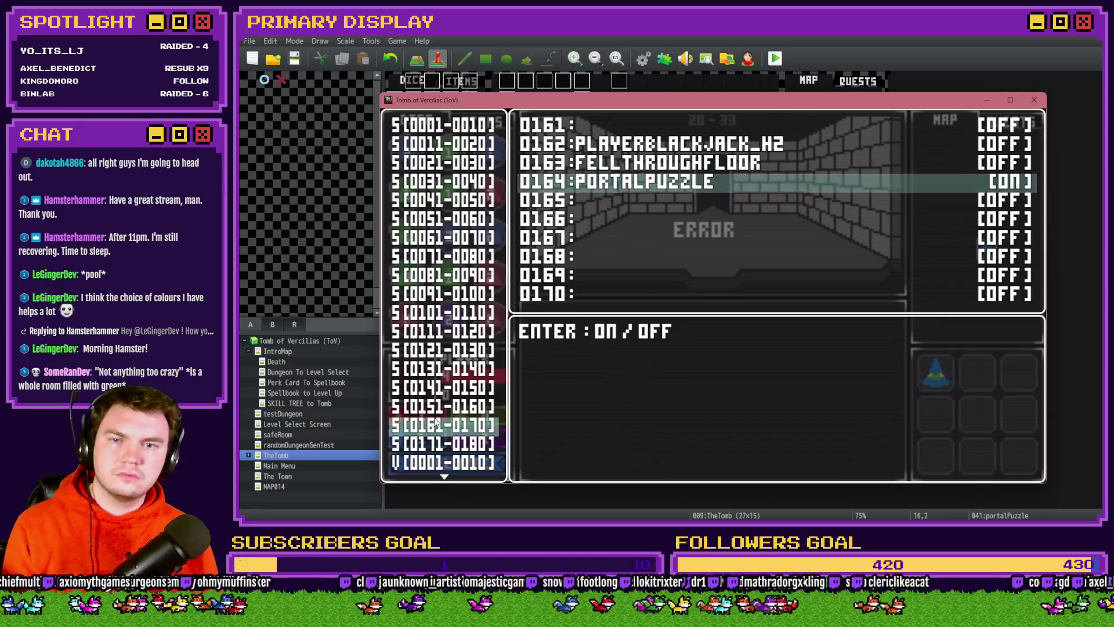
Back in the game, rotate the left dial, then reopen the portalPuzzle event
{"action": "key", "text": "Escape"}
{"action": "key", "text": "Escape"}
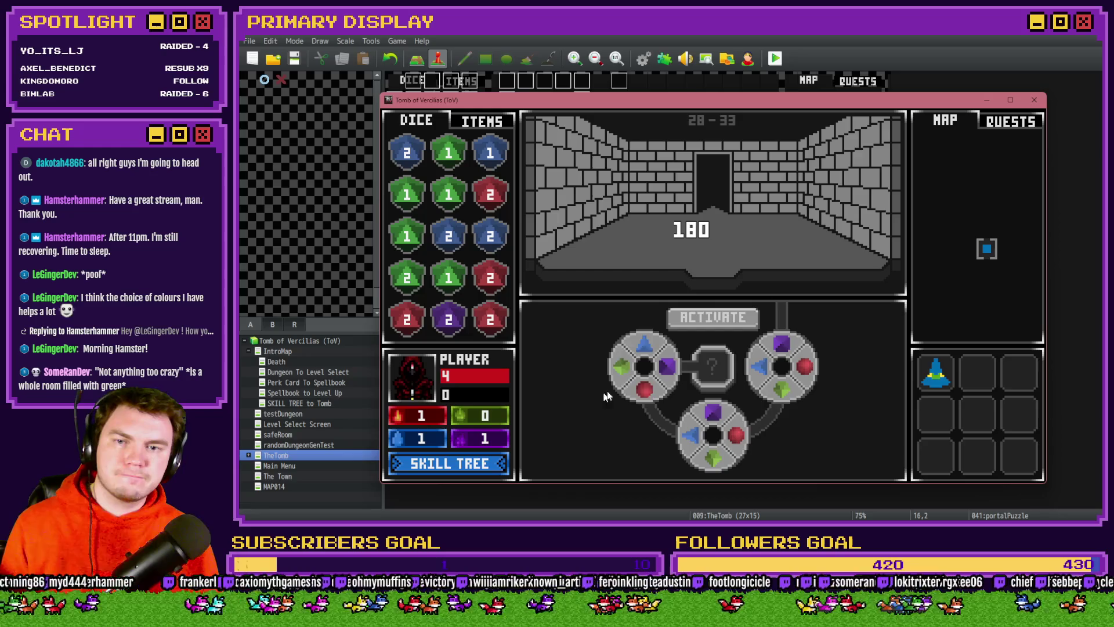
{"action": "mouse_move", "coordinate": [647, 390]}
{"action": "left_mouse_down"}
{"action": "mouse_move", "coordinate": [624, 380]}
{"action": "mouse_move", "coordinate": [631, 352]}
{"action": "mouse_move", "coordinate": [655, 344]}
{"action": "mouse_move", "coordinate": [627, 350]}
{"action": "mouse_move", "coordinate": [652, 343]}
{"action": "left_mouse_up"}
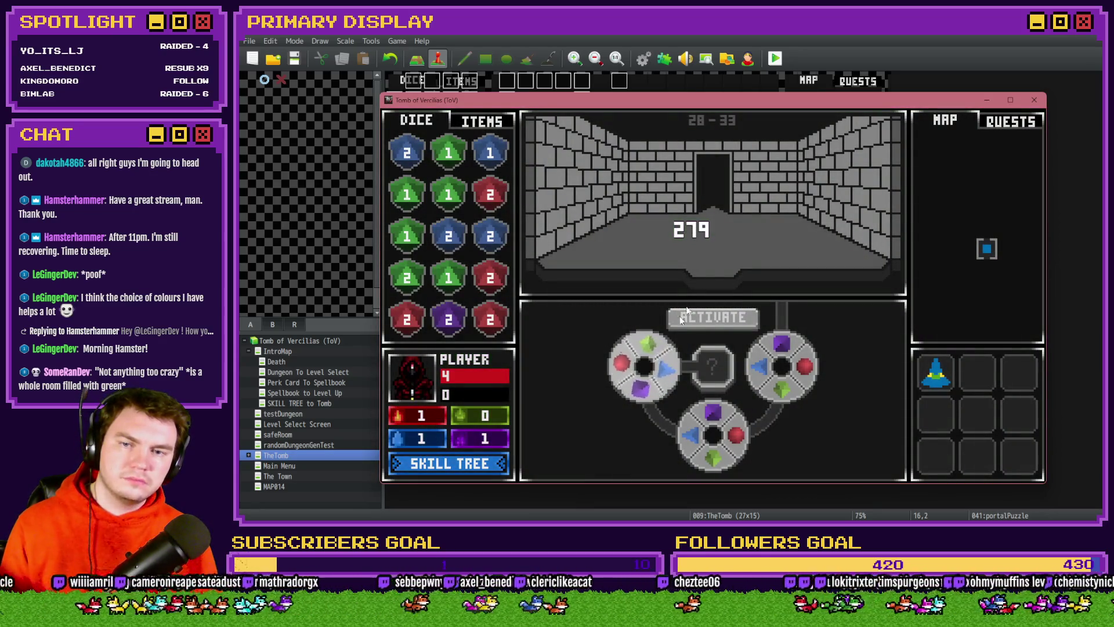
{"action": "double_click", "coordinate": [692, 122]}
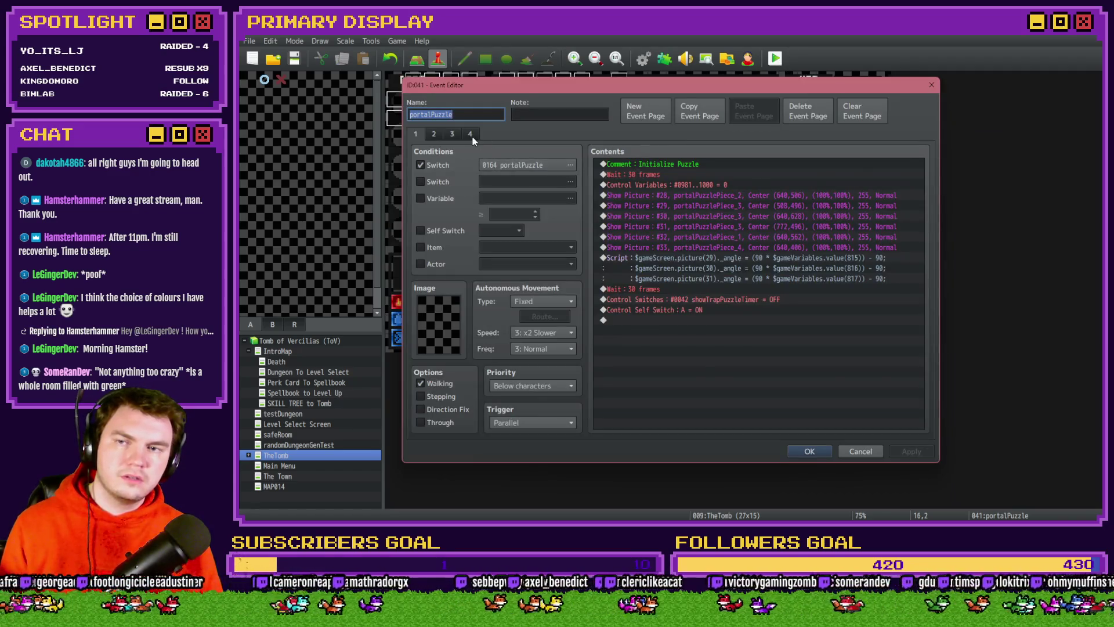
On page 4, select the picture 29 angle 270 line and scroll to read the long conditions
{"action": "scroll", "coordinate": [687, 300], "scroll_direction": "down", "scroll_amount": 5}
{"action": "left_click", "coordinate": [735, 280]}
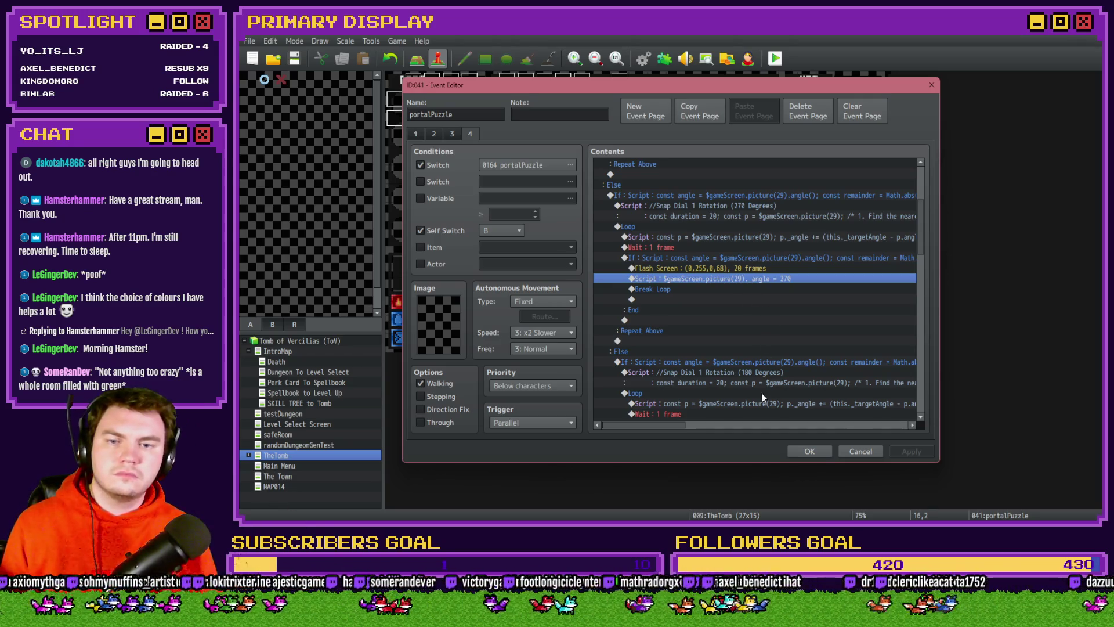
{"action": "scroll", "coordinate": [761, 392], "scroll_direction": "down", "scroll_amount": 3}
{"action": "left_click_drag", "start_coordinate": [679, 425], "coordinate": [745, 424]}
{"action": "left_click_drag", "start_coordinate": [923, 262], "coordinate": [926, 205]}
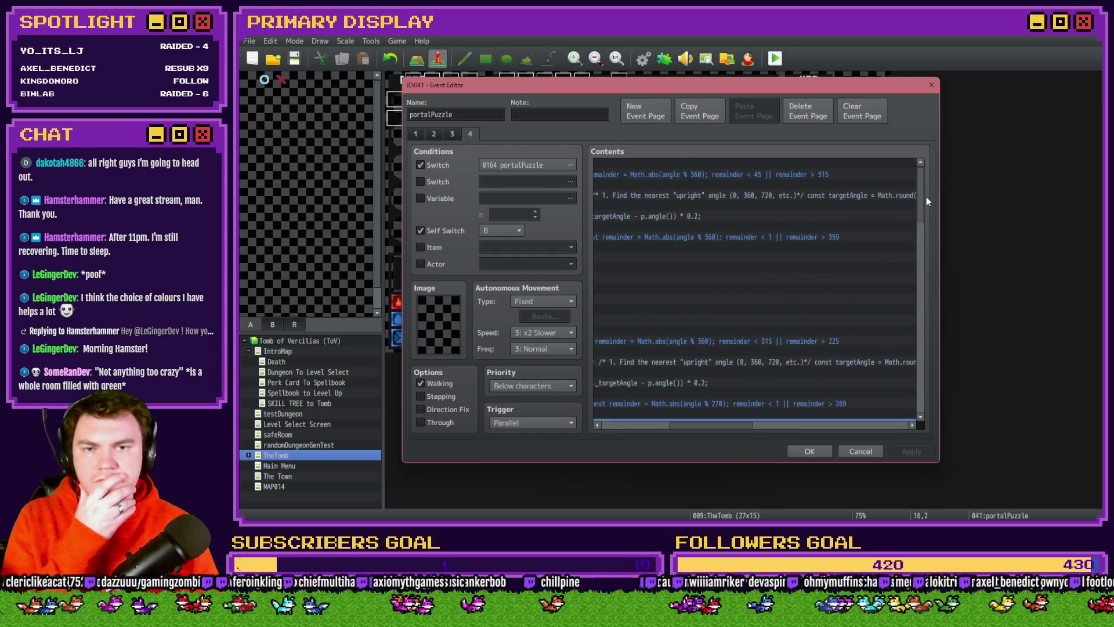
{"action": "left_click_drag", "start_coordinate": [926, 209], "coordinate": [928, 235]}
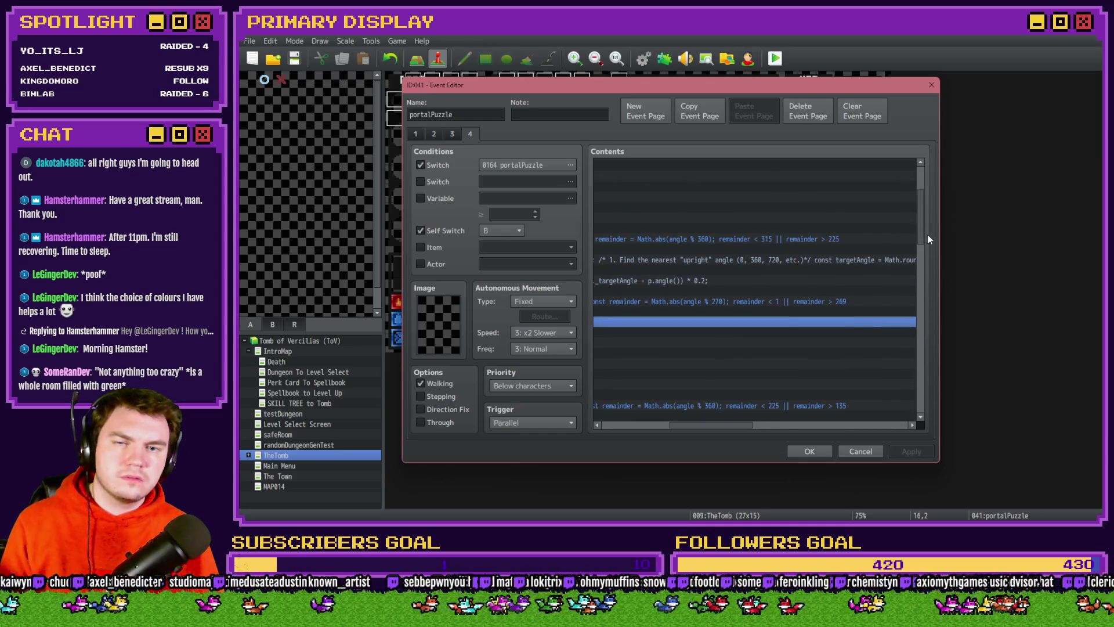
Change the % 270 condition's trailing 269 threshold to 179
{"action": "left_click", "coordinate": [803, 301]}
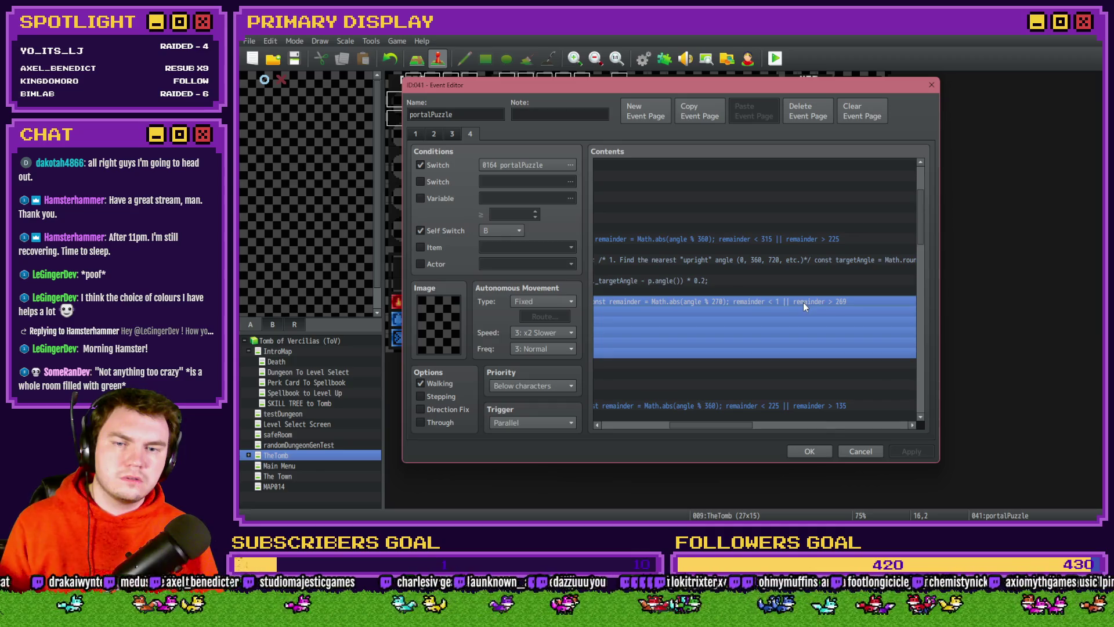
{"action": "scroll", "coordinate": [803, 302], "scroll_direction": "down", "scroll_amount": 2}
{"action": "scroll", "coordinate": [805, 310], "scroll_direction": "up", "scroll_amount": 2}
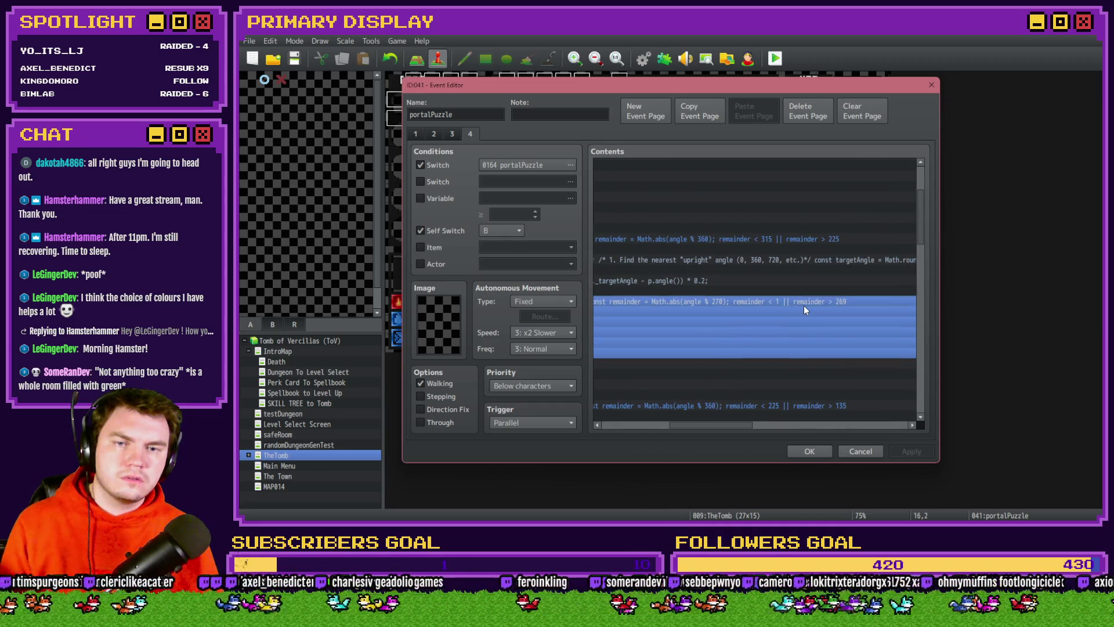
{"action": "double_click", "coordinate": [804, 309]}
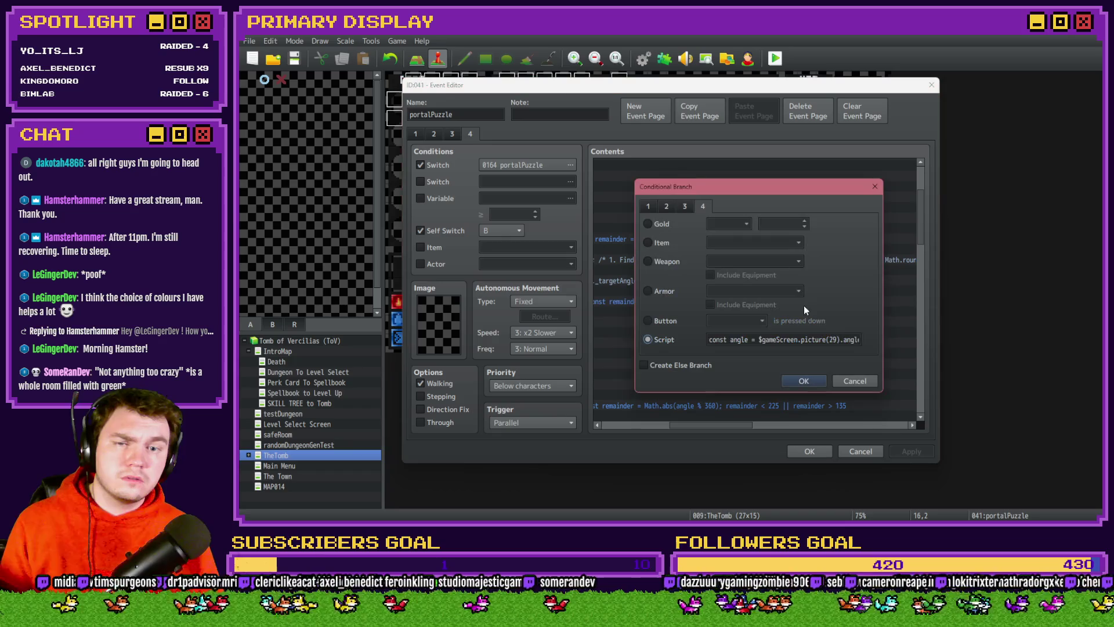
{"action": "triple_click", "coordinate": [835, 340]}
{"action": "double_click", "coordinate": [853, 340]}
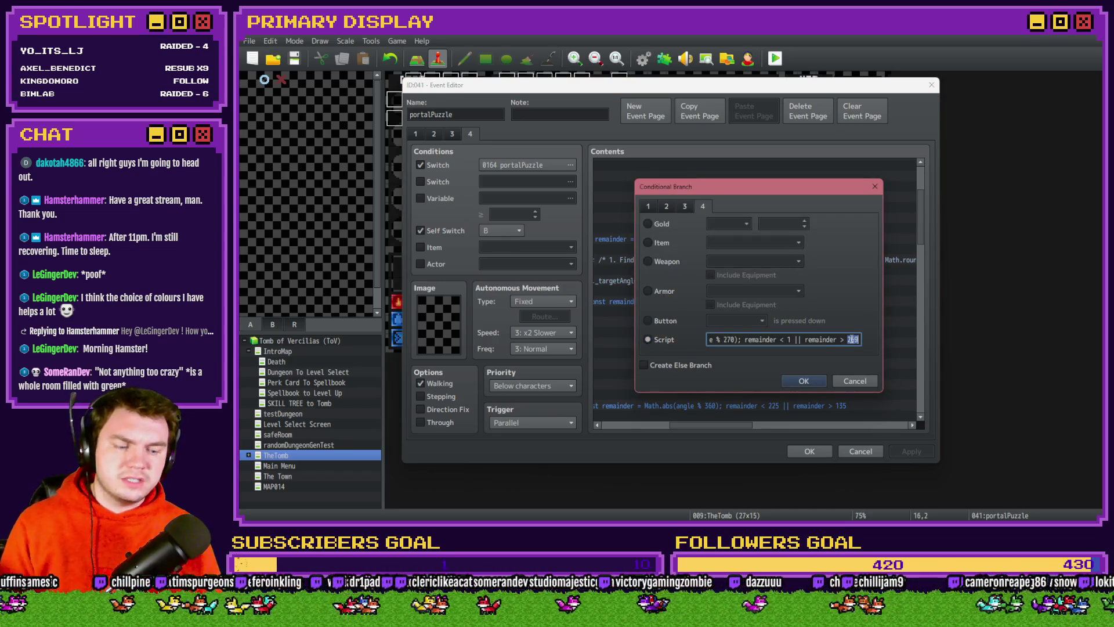
{"action": "type", "text": "179"}
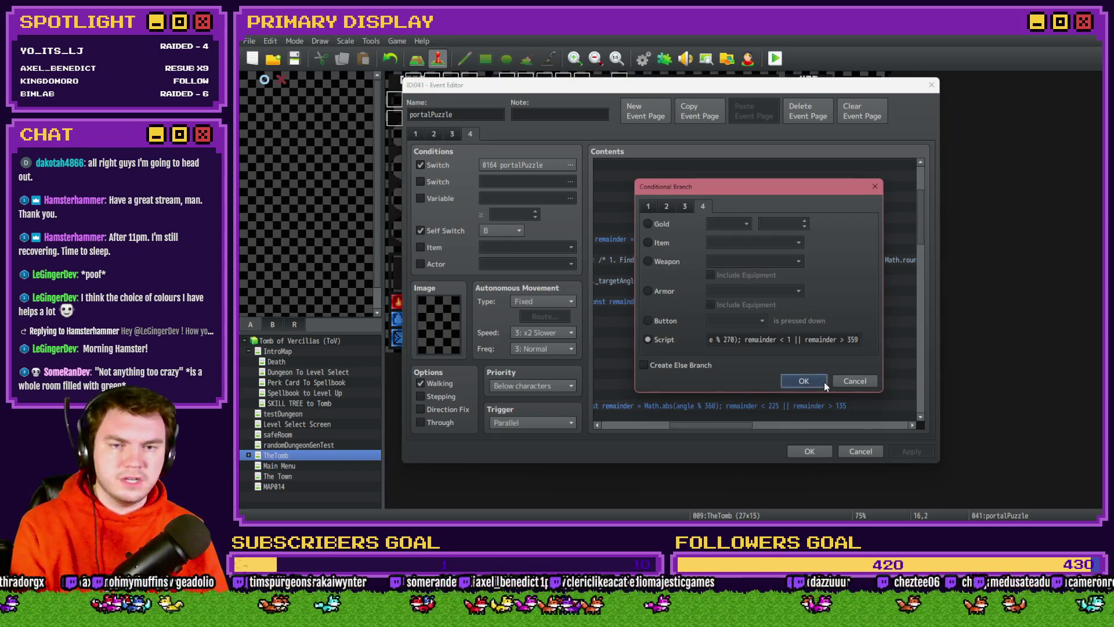
{"action": "left_click", "coordinate": [812, 382]}
Change the % 180 condition's trailing 179 threshold to 359
{"action": "double_click", "coordinate": [821, 325]}
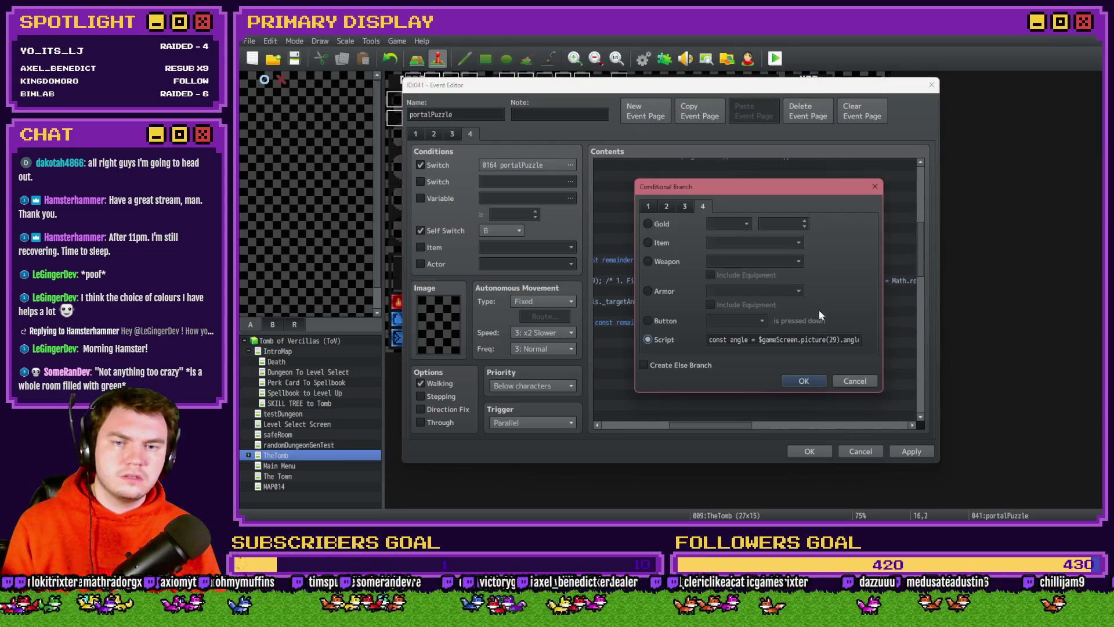
{"action": "left_click", "coordinate": [821, 339]}
{"action": "double_click", "coordinate": [852, 339]}
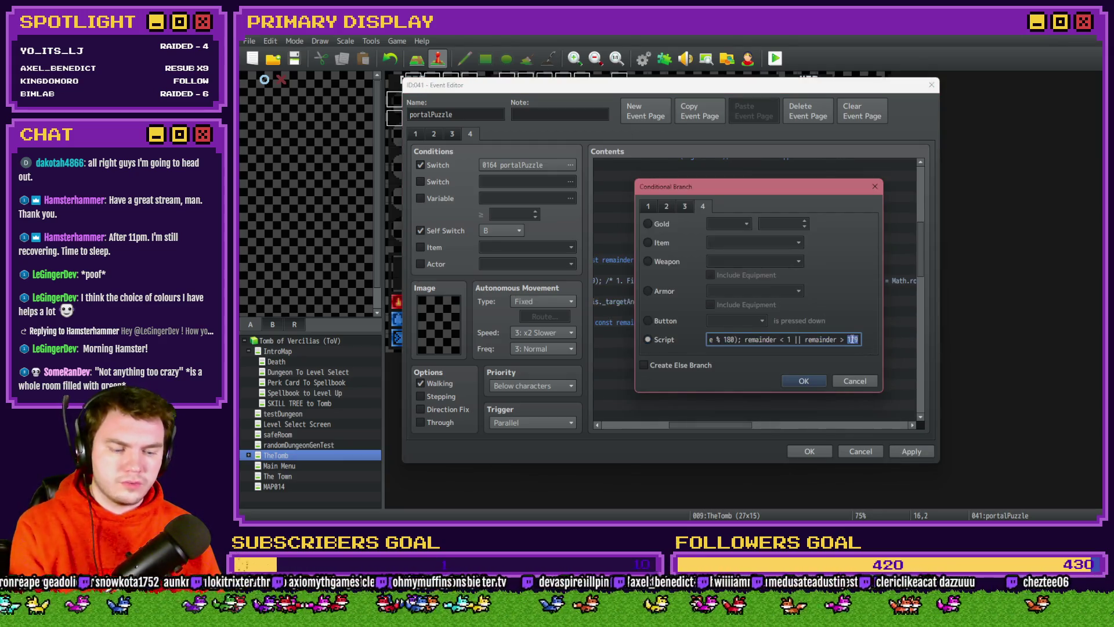
{"action": "type", "text": "359"}
{"action": "left_click", "coordinate": [794, 378]}
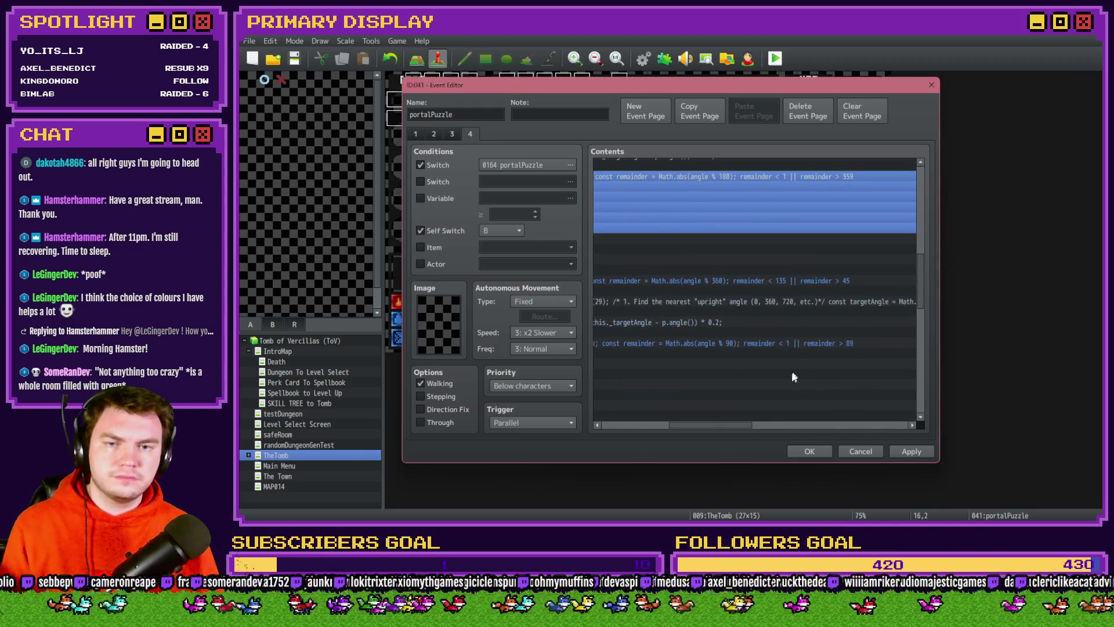
Change the % 90 condition's trailing 89 threshold to 359 and close the Event Editor
{"action": "double_click", "coordinate": [806, 344]}
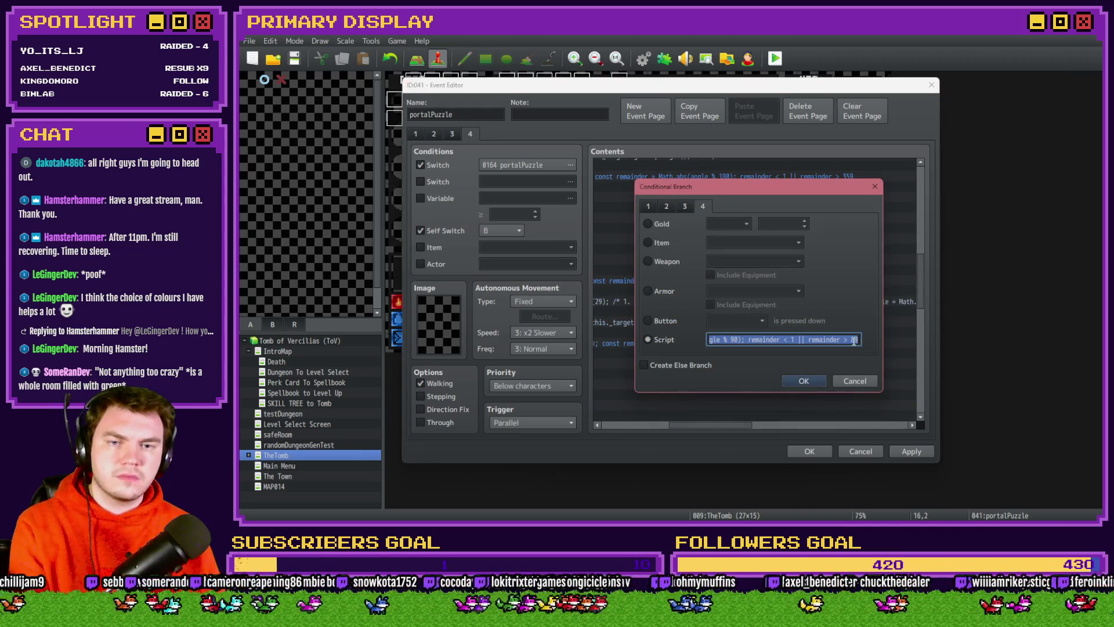
{"action": "double_click", "coordinate": [854, 339]}
{"action": "type", "text": "359"}
{"action": "left_click", "coordinate": [823, 379]}
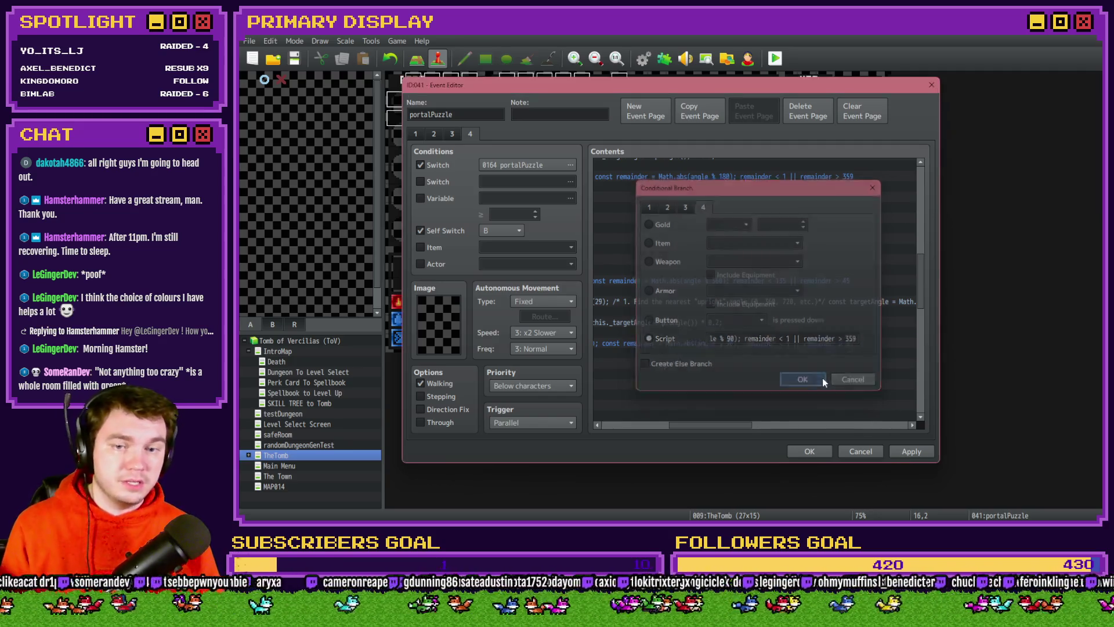
{"action": "left_click", "coordinate": [809, 451]}
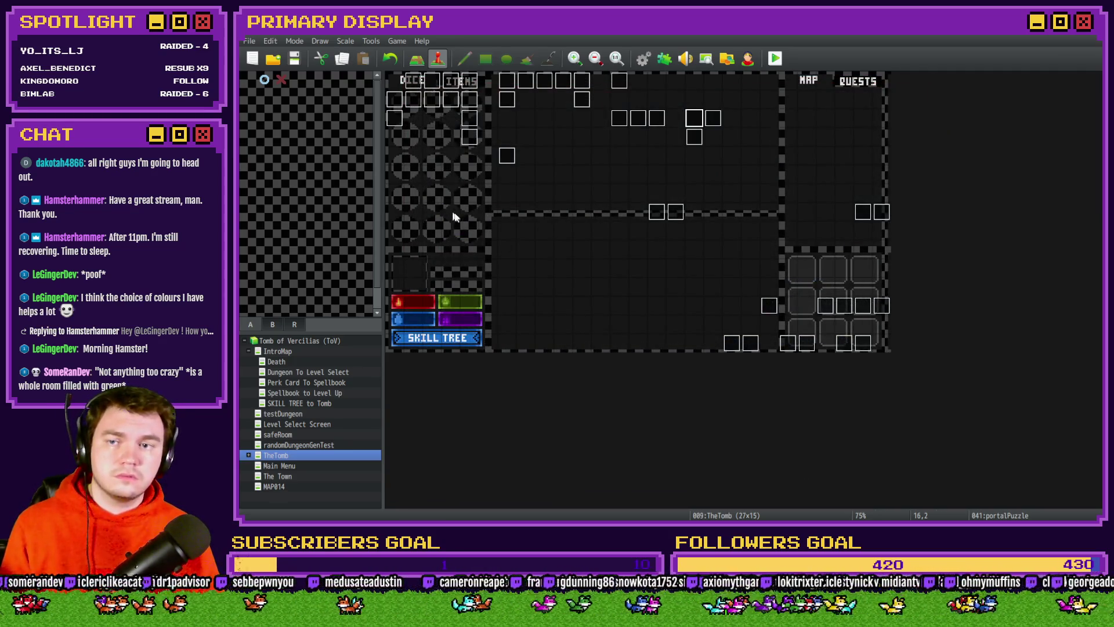
Start a playtest, choose the perk card, and turn on switch 0164 PORTALPUZZLE
{"action": "key", "text": "F12"}
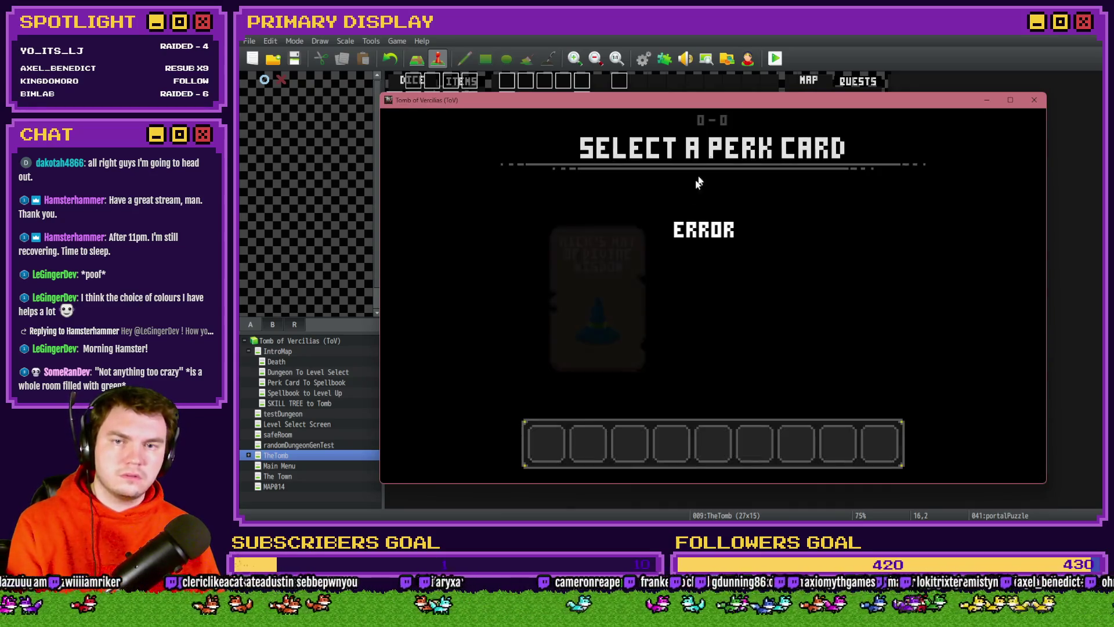
{"action": "left_click", "coordinate": [621, 280]}
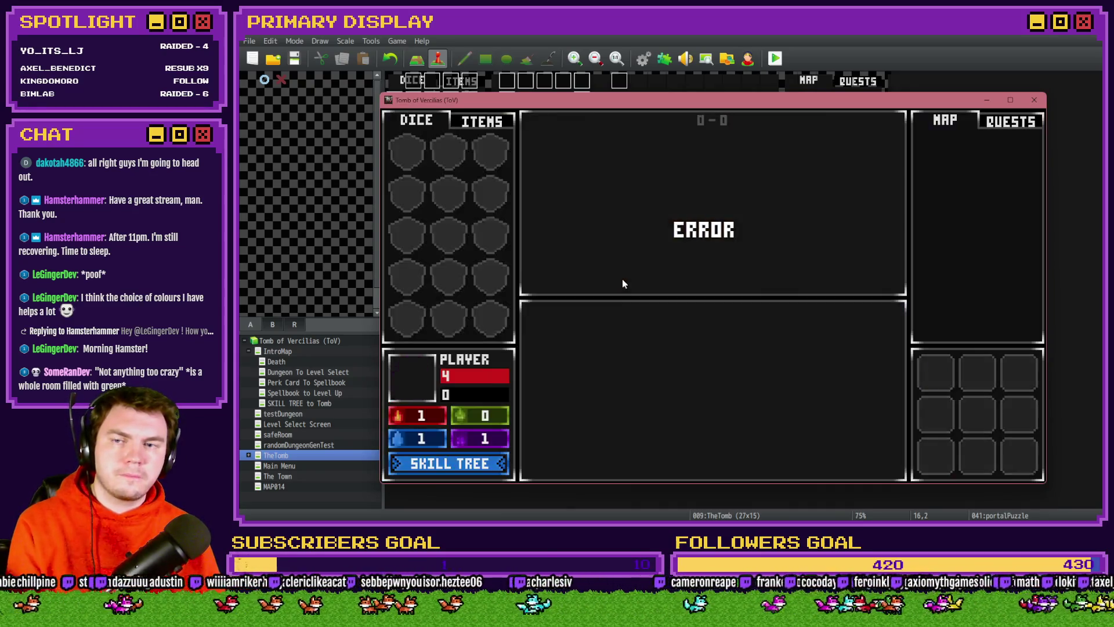
{"action": "key", "text": "F9"}
{"action": "left_click", "coordinate": [447, 425]}
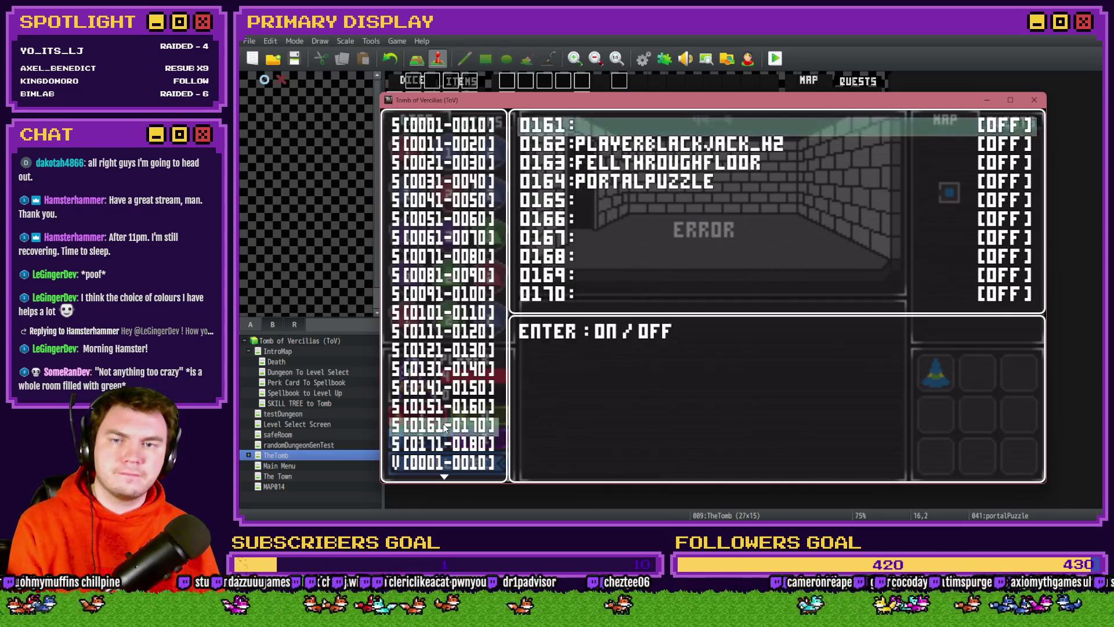
{"action": "key", "text": "Down"}
{"action": "key", "text": "Down"}
{"action": "key", "text": "Down"}
{"action": "key", "text": "Return"}
{"action": "key", "text": "Escape"}
{"action": "key", "text": "Escape"}
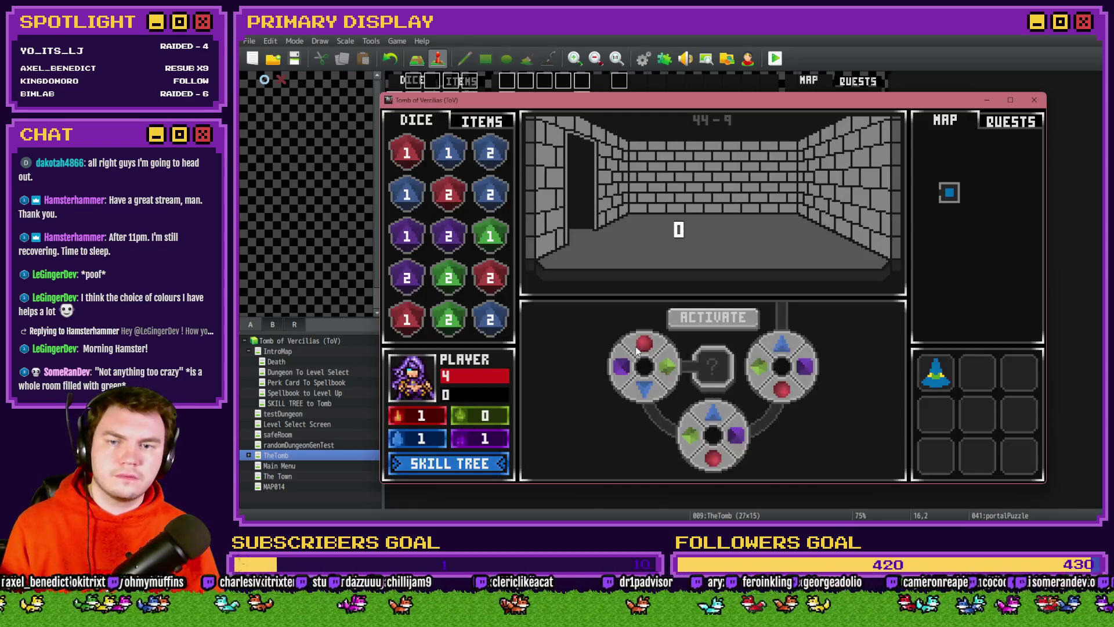
Rotate the left dial, close the playtest, and reopen the portalPuzzle event
{"action": "left_click", "coordinate": [643, 347]}
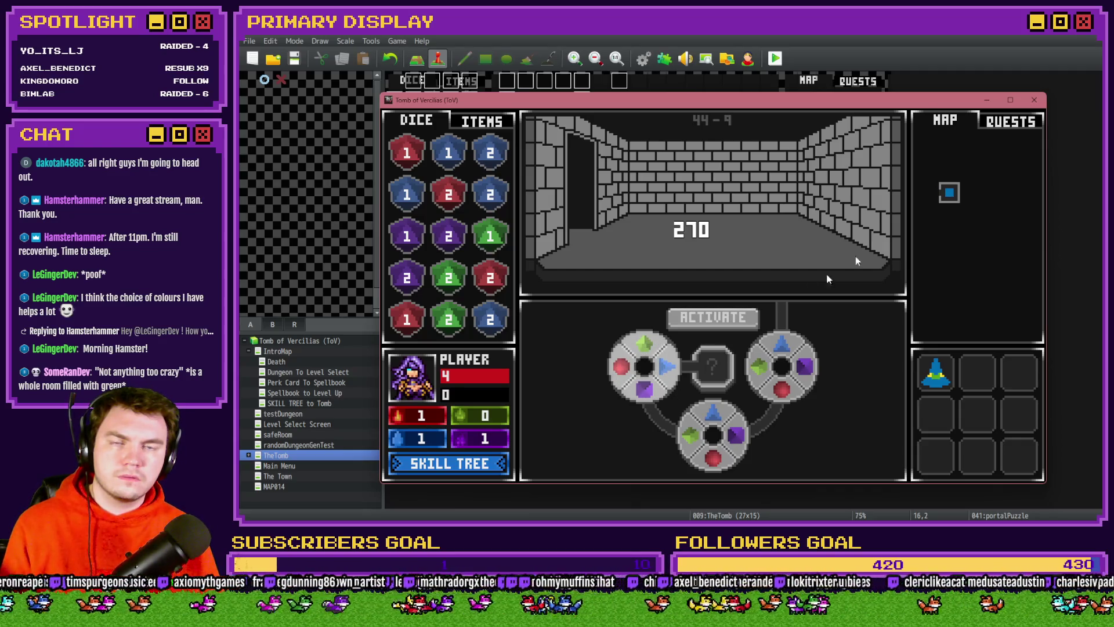
{"action": "left_click", "coordinate": [1034, 102]}
{"action": "double_click", "coordinate": [715, 136]}
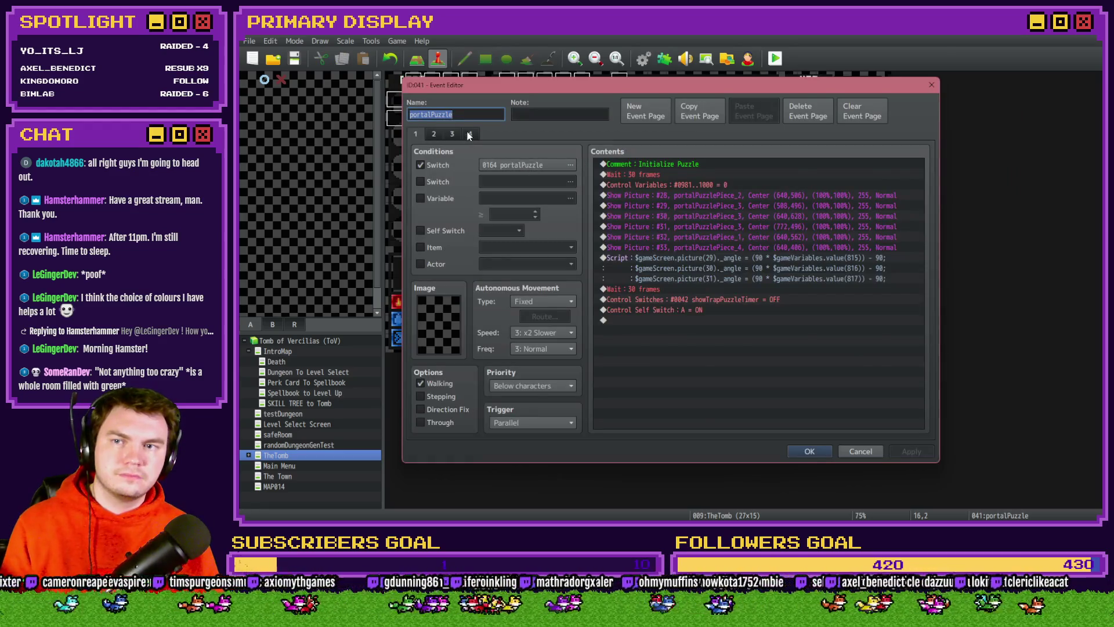
Scroll through page 4's Snap Dial 1 script and select the empty row under Else
{"action": "mouse_move", "coordinate": [918, 181]}
{"action": "left_mouse_down"}
{"action": "mouse_move", "coordinate": [929, 298]}
{"action": "mouse_move", "coordinate": [928, 289]}
{"action": "left_mouse_up"}
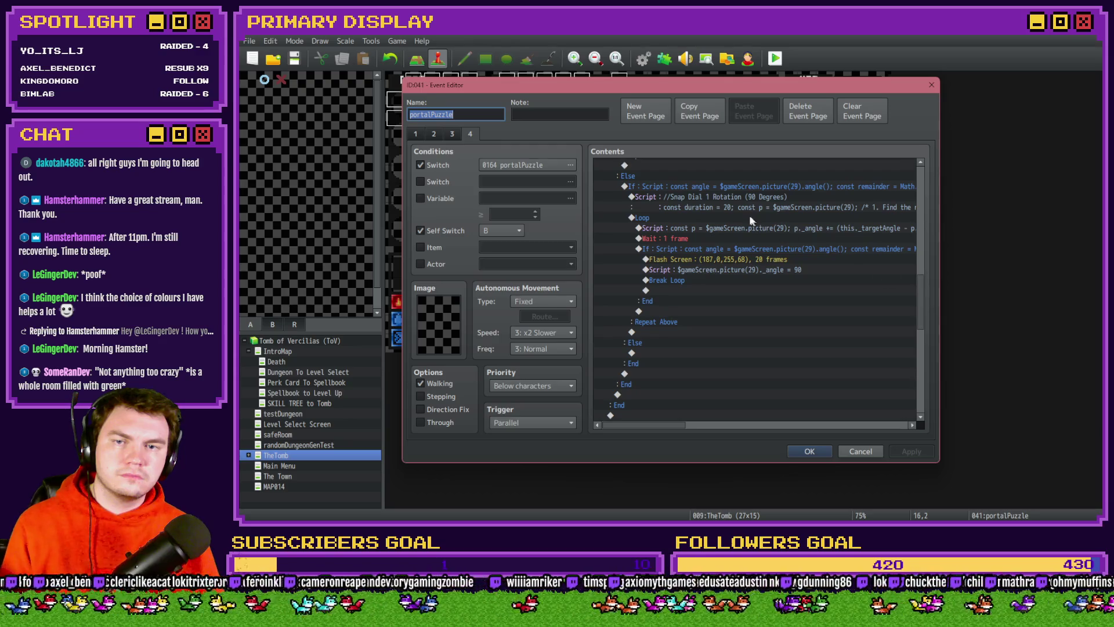
{"action": "left_click", "coordinate": [741, 190]}
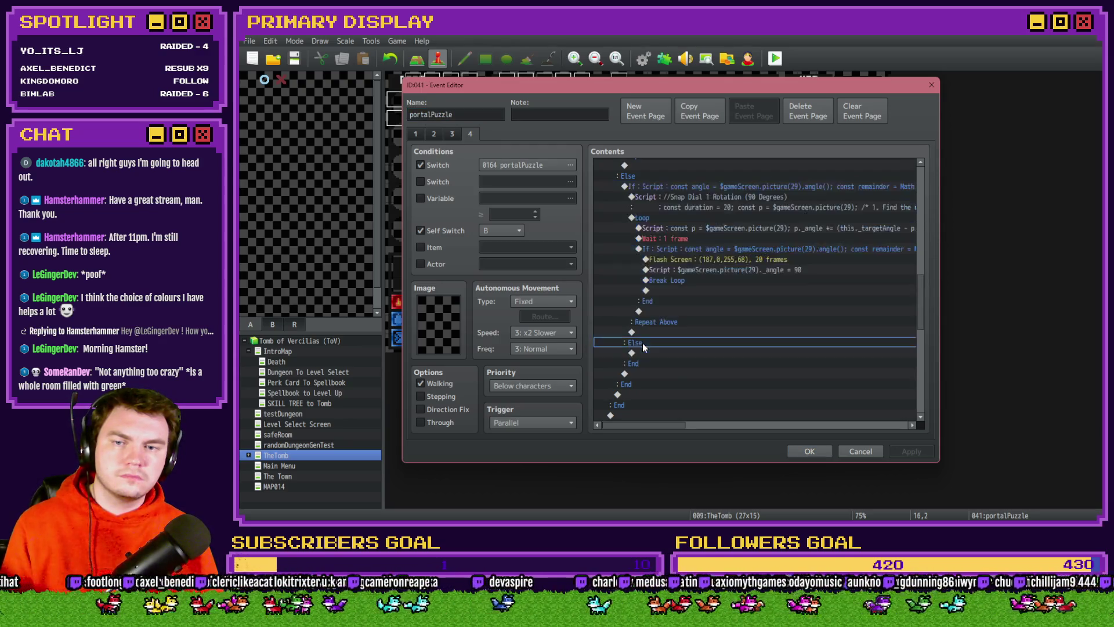
{"action": "left_click", "coordinate": [643, 351]}
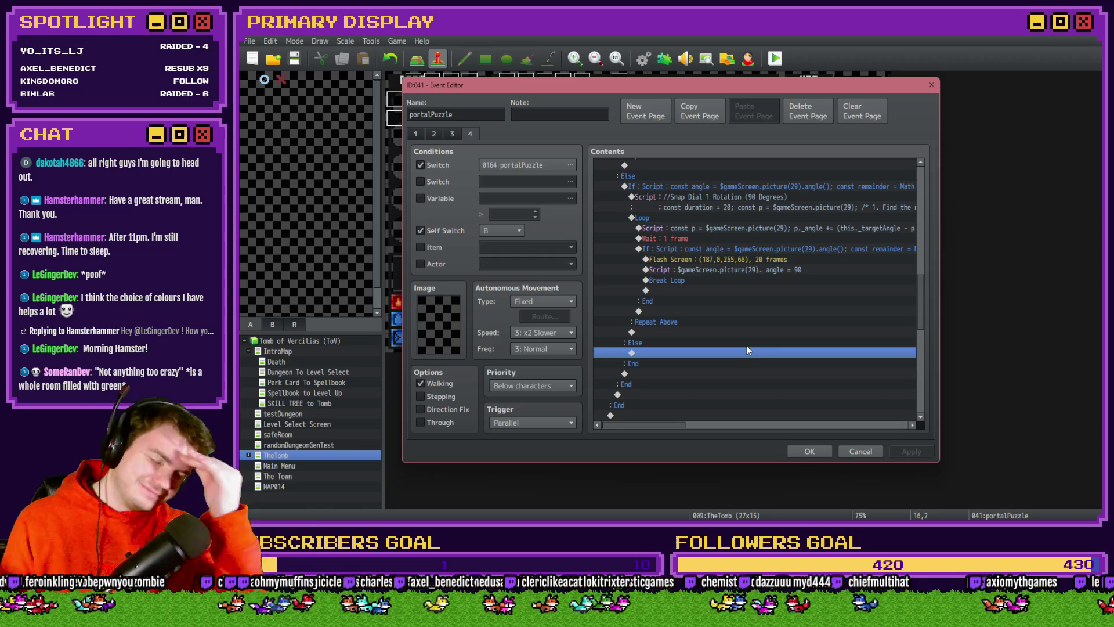
{"action": "mouse_move", "coordinate": [924, 301]}
{"action": "left_mouse_down"}
{"action": "mouse_move", "coordinate": [924, 318]}
{"action": "mouse_move", "coordinate": [943, 239]}
{"action": "mouse_move", "coordinate": [930, 187]}
{"action": "left_mouse_up"}
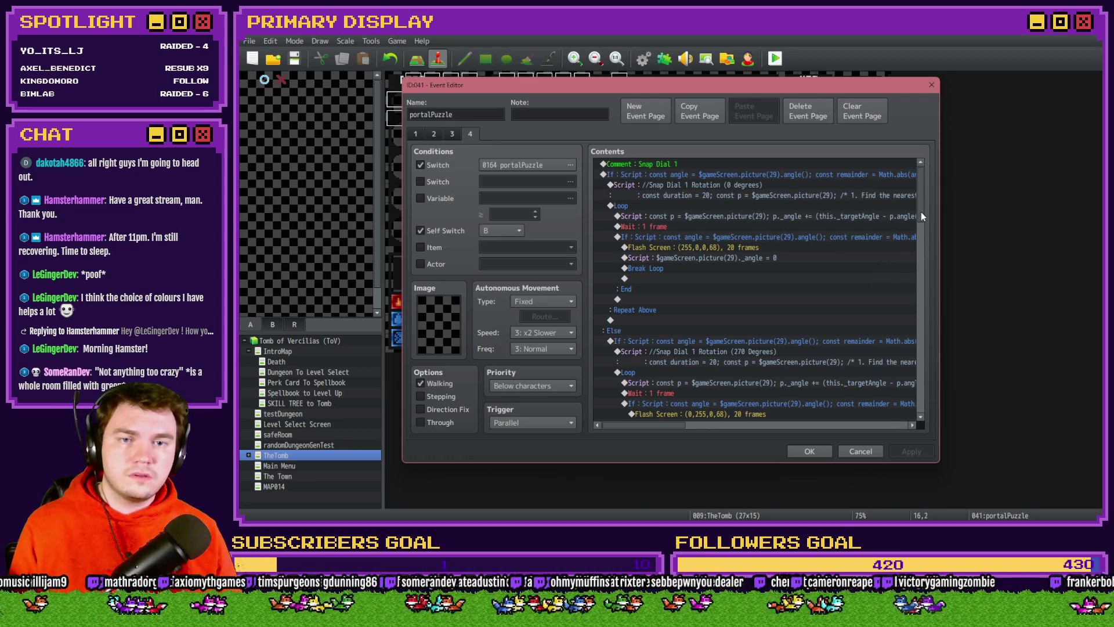
Review the page 4 script, then close the Event Editor and save changes to the game
{"action": "scroll", "coordinate": [922, 216], "scroll_direction": "down", "scroll_amount": 2}
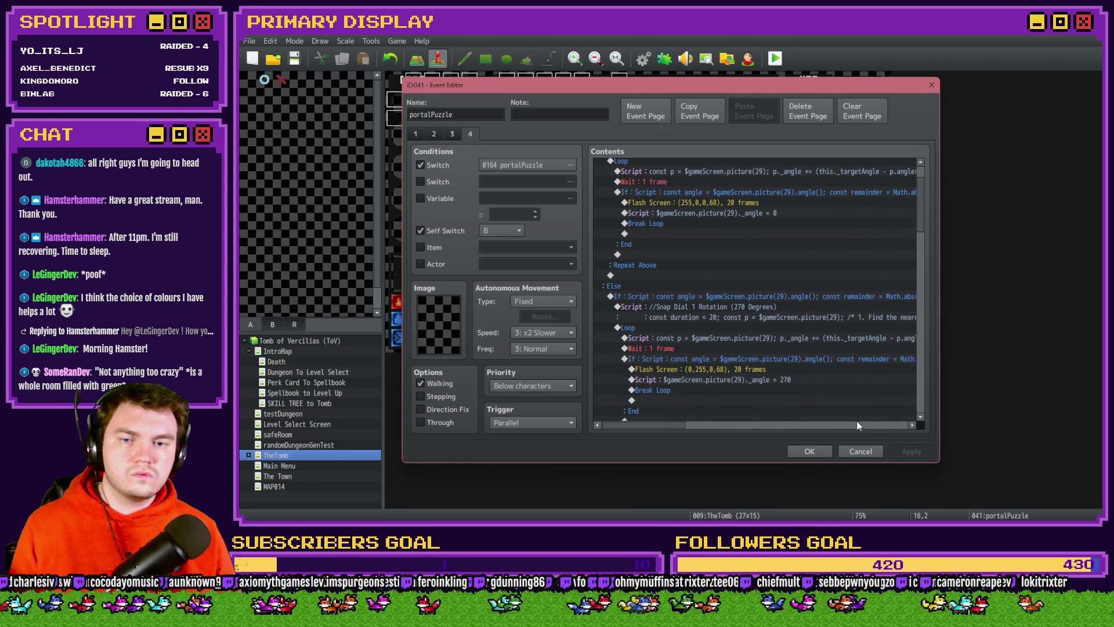
{"action": "scroll", "coordinate": [848, 372], "scroll_direction": "up", "scroll_amount": 2}
{"action": "scroll", "coordinate": [845, 372], "scroll_direction": "down", "scroll_amount": 5}
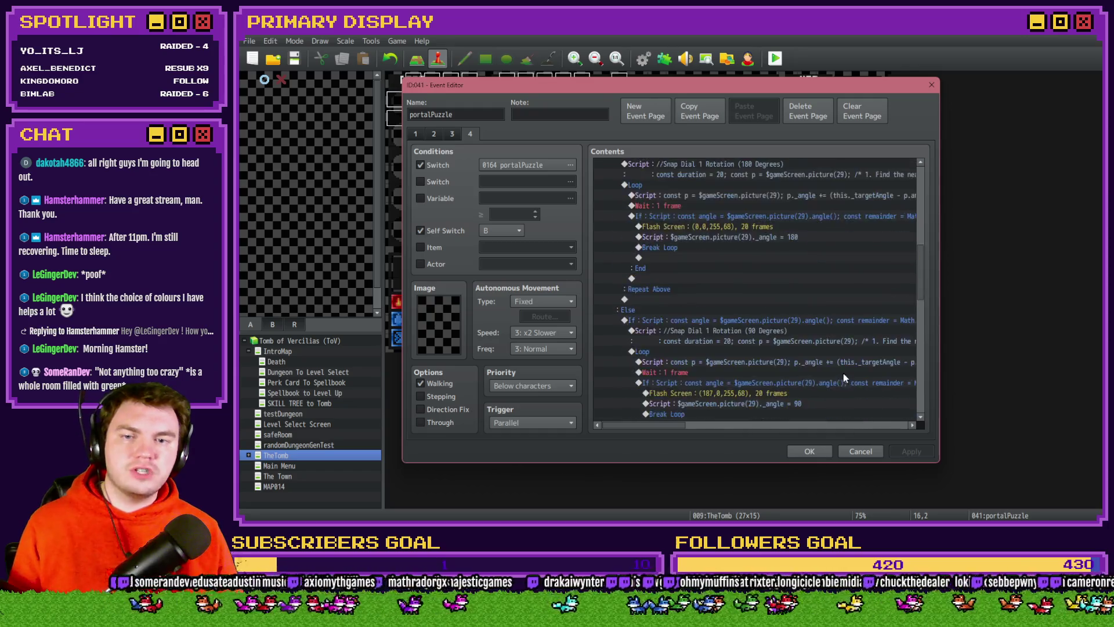
{"action": "mouse_move", "coordinate": [919, 293]}
{"action": "left_mouse_down"}
{"action": "mouse_move", "coordinate": [924, 188]}
{"action": "mouse_move", "coordinate": [933, 297]}
{"action": "mouse_move", "coordinate": [940, 208]}
{"action": "mouse_move", "coordinate": [938, 249]}
{"action": "mouse_move", "coordinate": [931, 195]}
{"action": "left_mouse_up"}
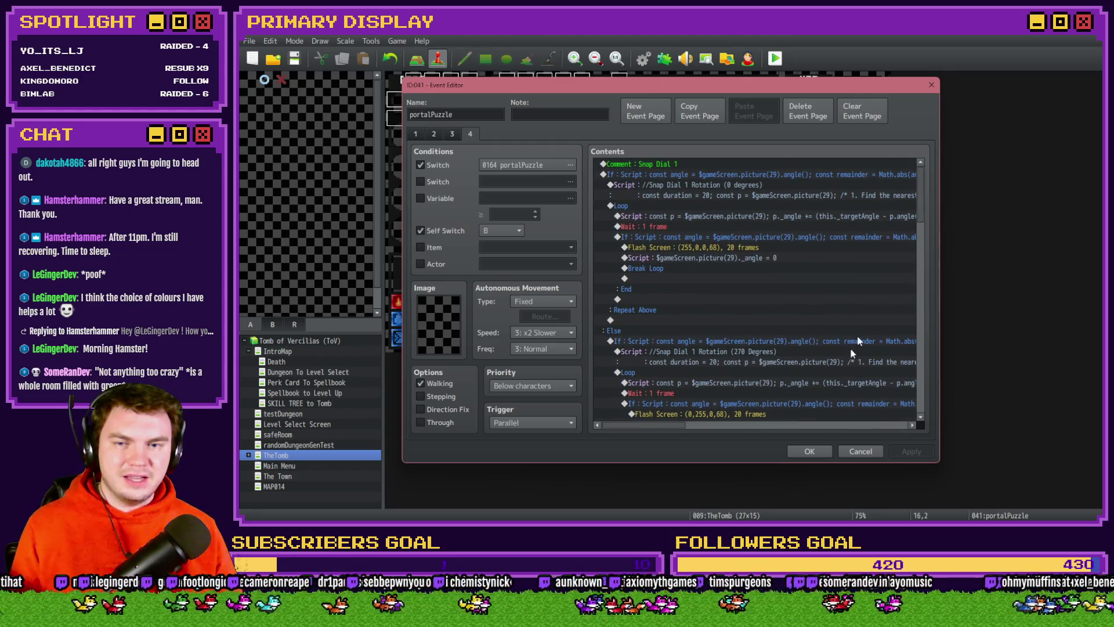
{"action": "left_click", "coordinate": [809, 451]}
{"action": "key", "text": "alt+F4"}
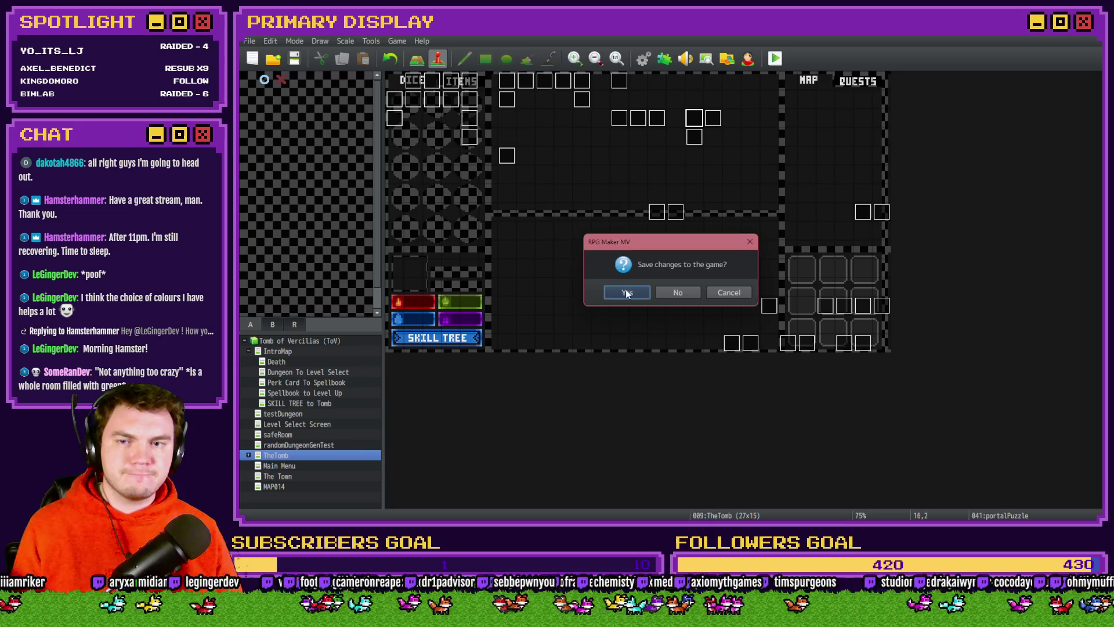
{"action": "left_click", "coordinate": [627, 293]}
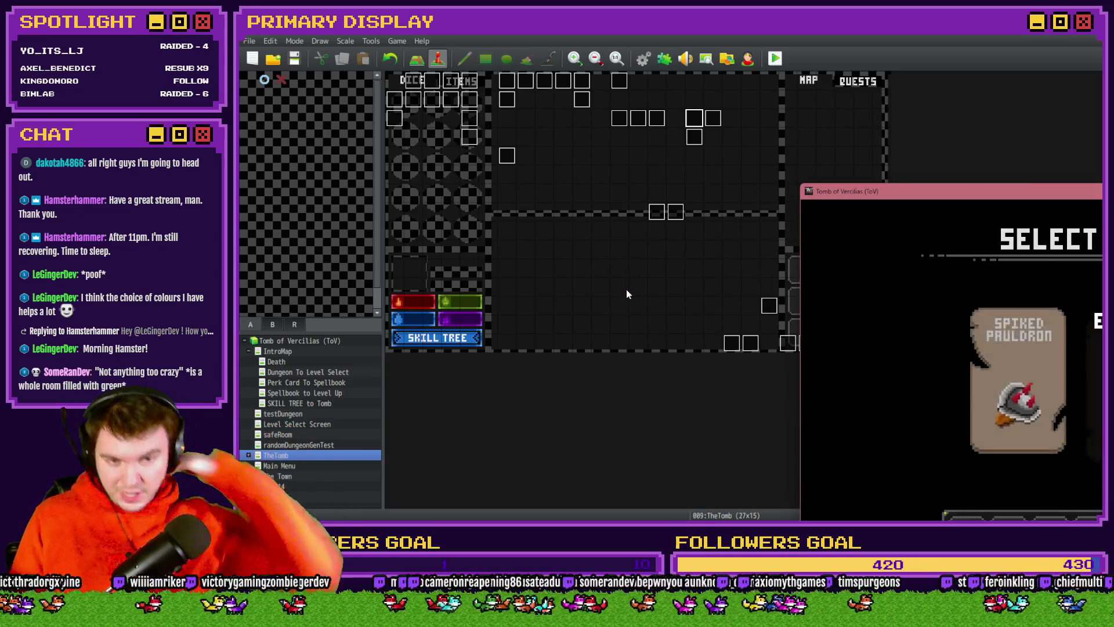
Center the game window and turn on switch 0164 PORTALPUZZLE from the debug list
{"action": "left_click_drag", "start_coordinate": [1030, 190], "coordinate": [585, 81]}
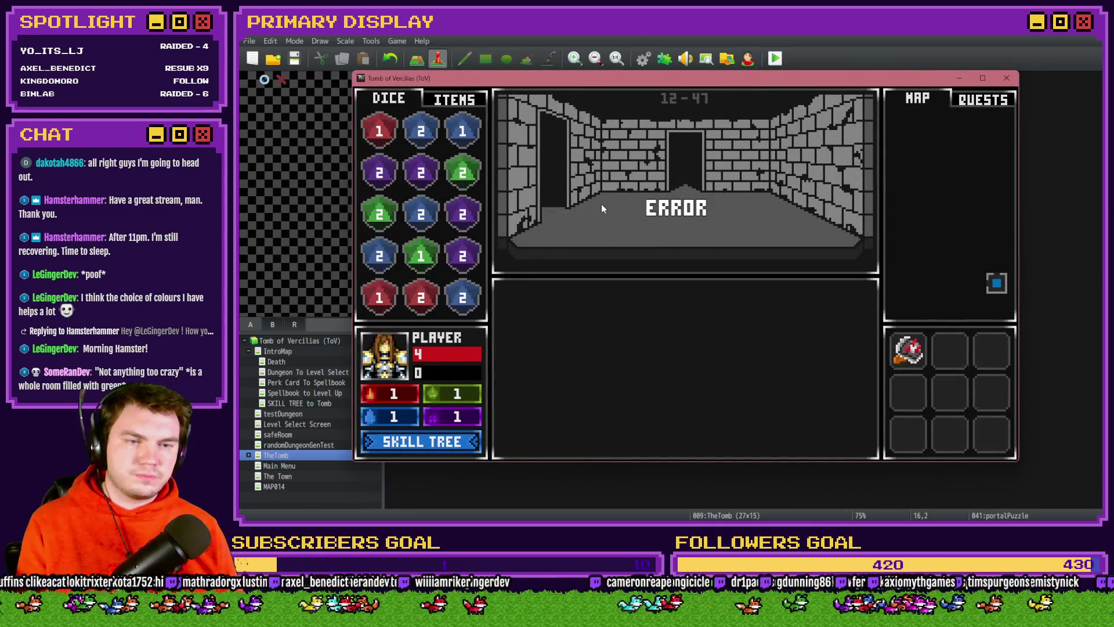
{"action": "key", "text": "F9"}
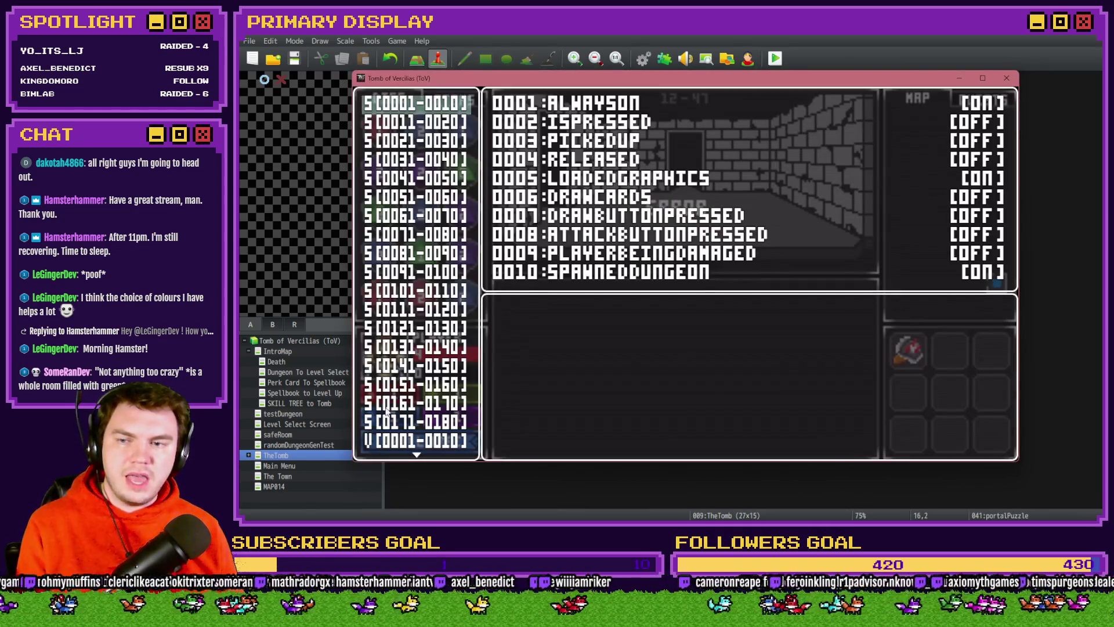
{"action": "left_click", "coordinate": [395, 408]}
{"action": "key", "text": "Down"}
{"action": "key", "text": "Down"}
{"action": "key", "text": "Down"}
{"action": "key", "text": "Return"}
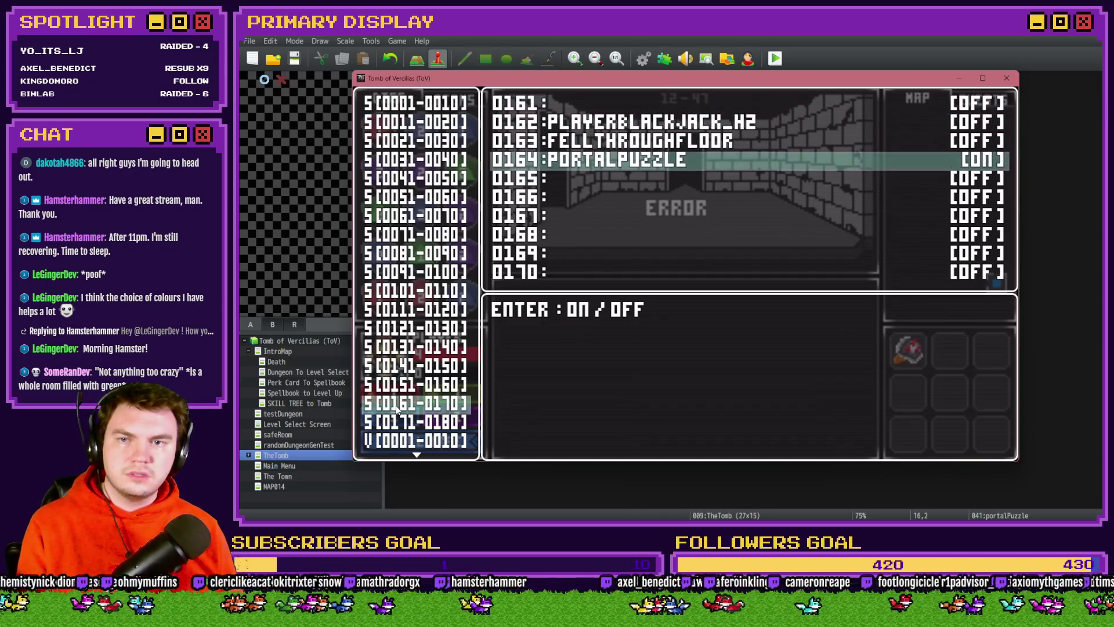
{"action": "key", "text": "Escape"}
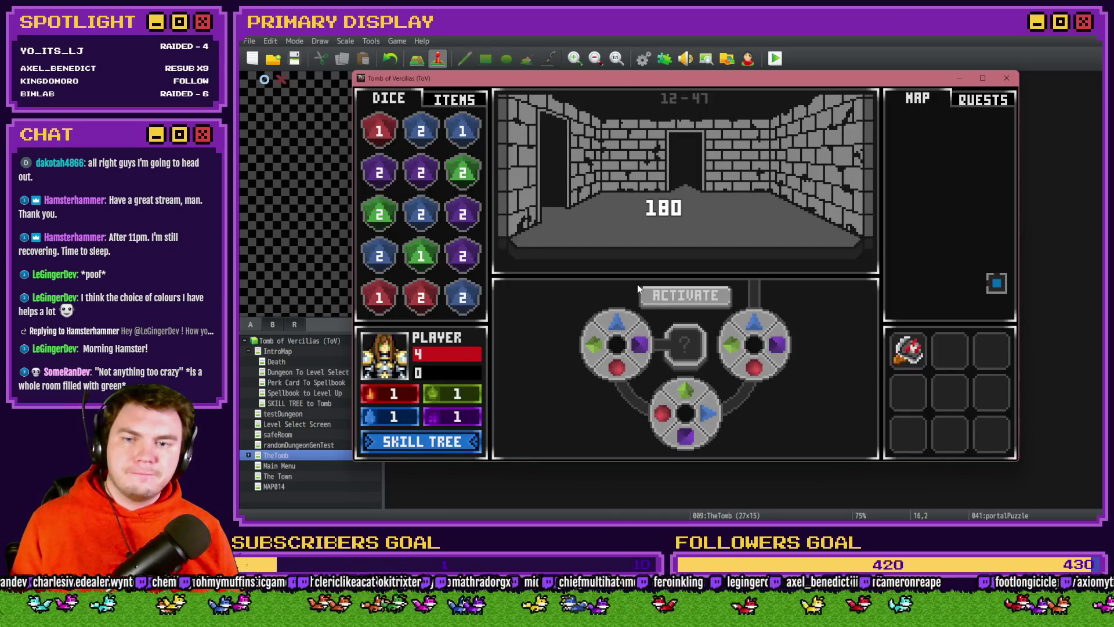
Turn the left dial four times to check it settles at 270, then close the playtest
{"action": "left_click", "coordinate": [642, 347]}
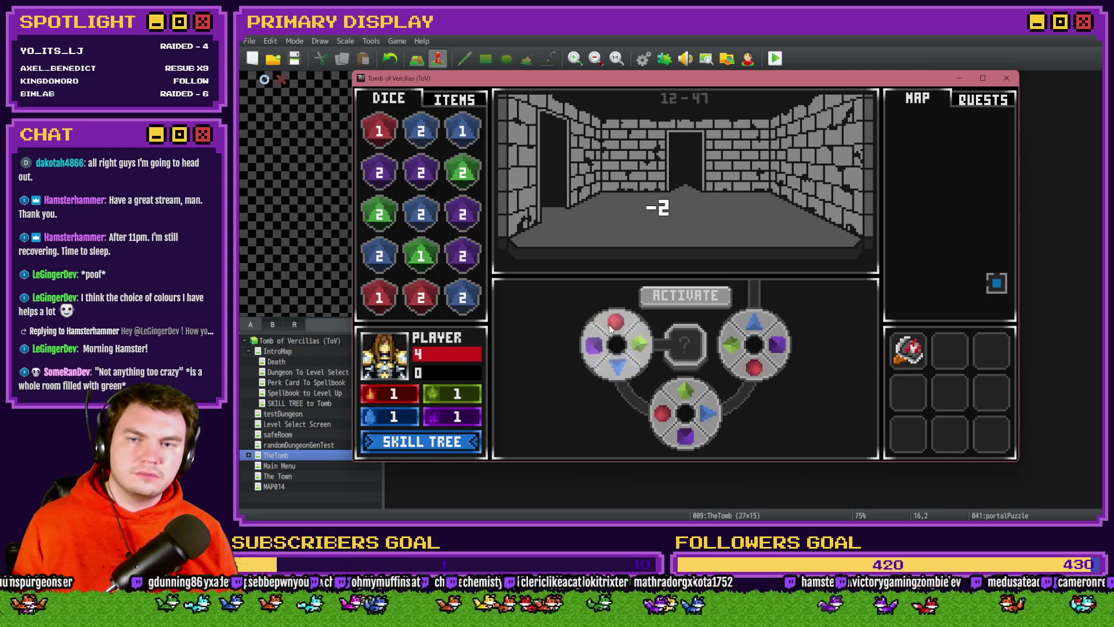
{"action": "left_click", "coordinate": [644, 346]}
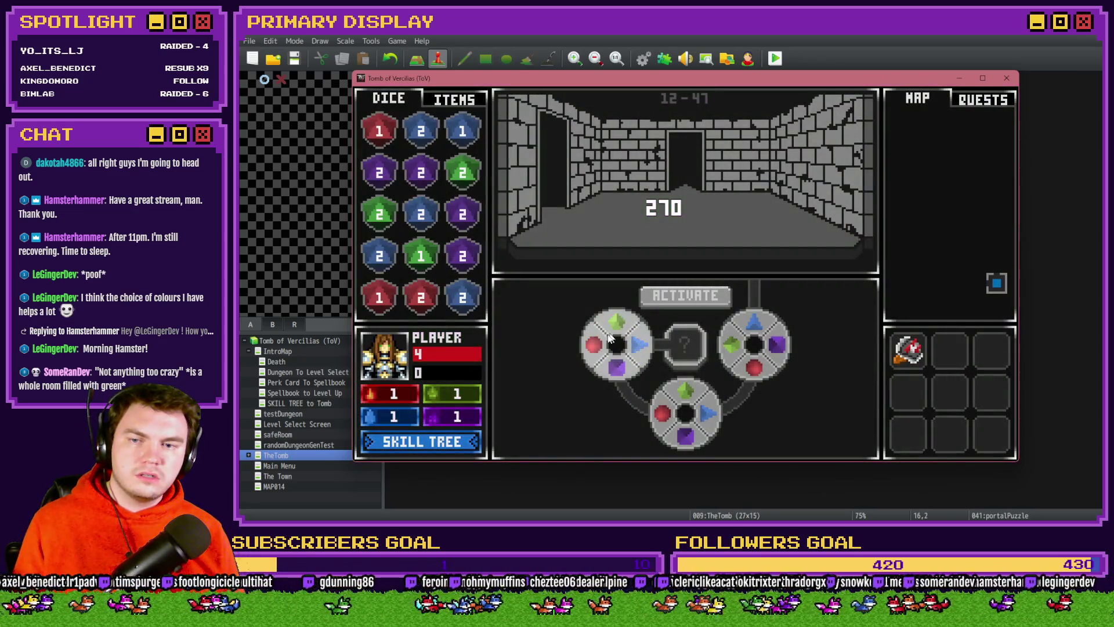
{"action": "left_click", "coordinate": [610, 340]}
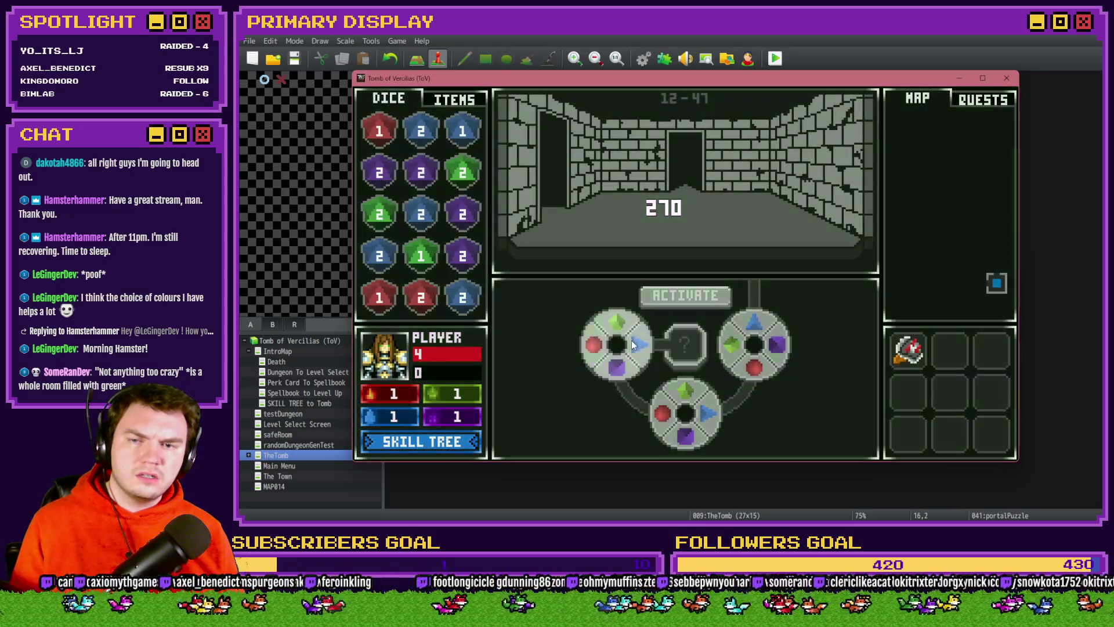
{"action": "left_click", "coordinate": [625, 327]}
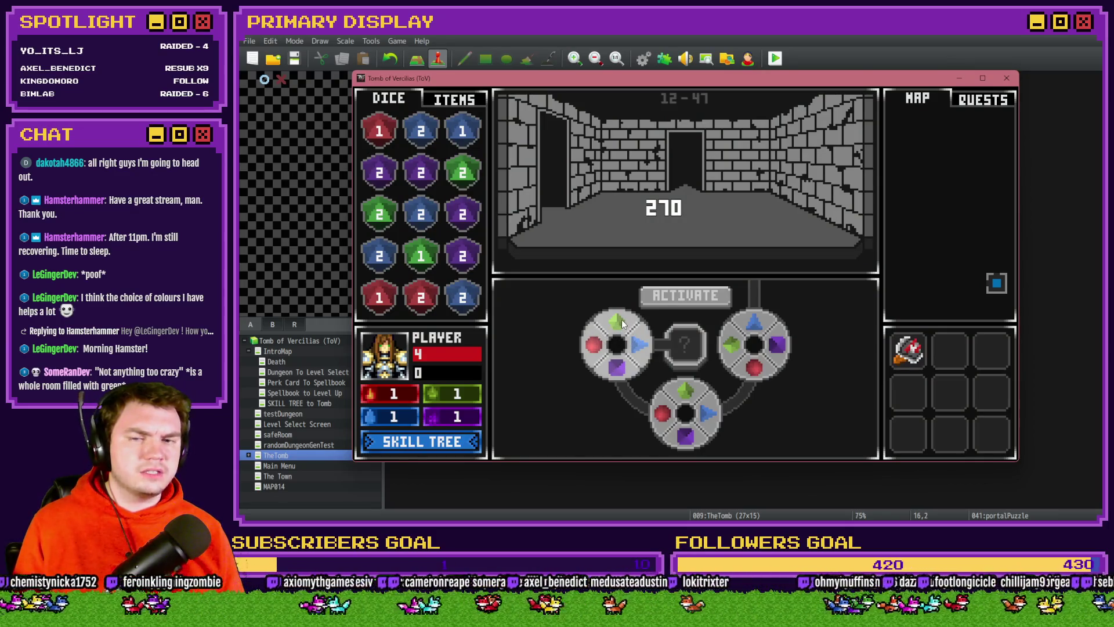
{"action": "left_click", "coordinate": [1007, 78]}
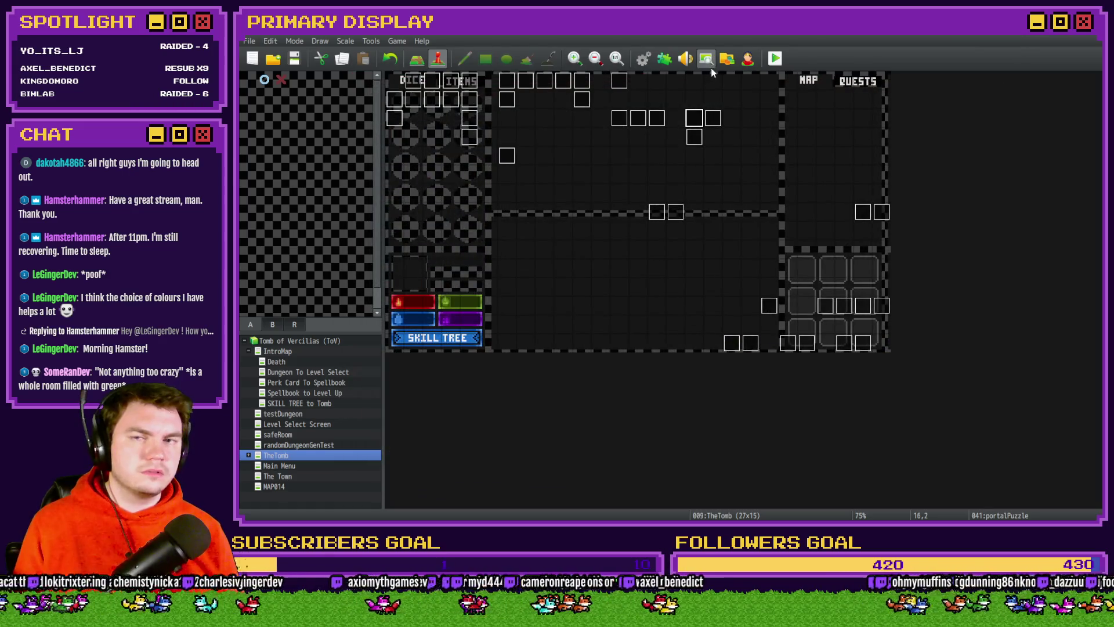
Reopen portalPuzzle, delete the 270-degree If block under Else on page 4, and click OK
{"action": "double_click", "coordinate": [694, 118]}
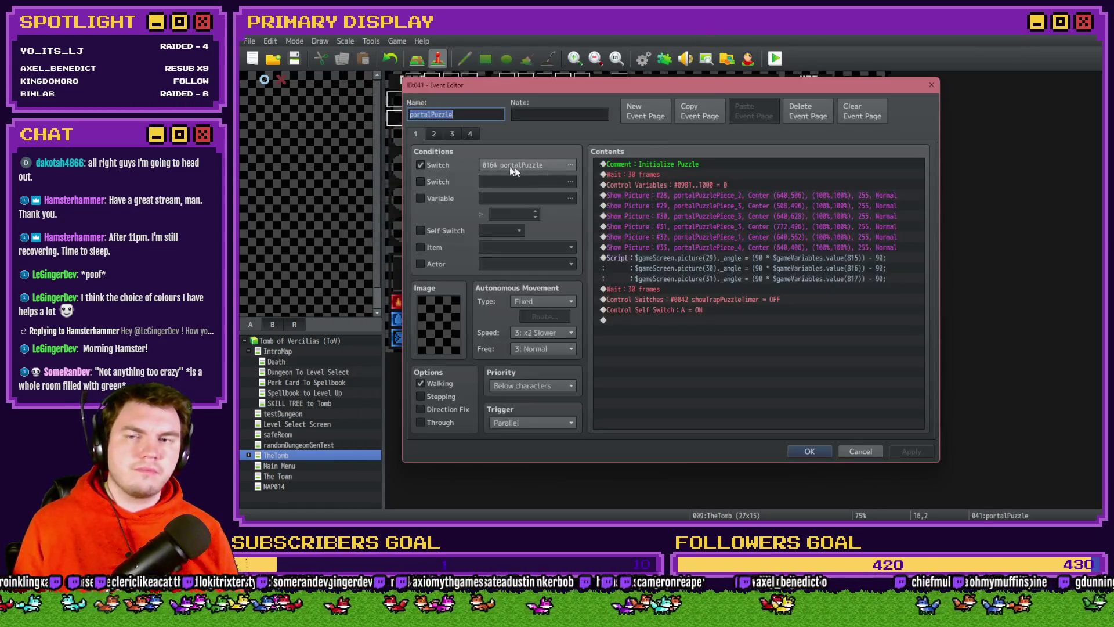
{"action": "left_click", "coordinate": [434, 134]}
{"action": "left_click", "coordinate": [452, 134]}
{"action": "left_click", "coordinate": [470, 135]}
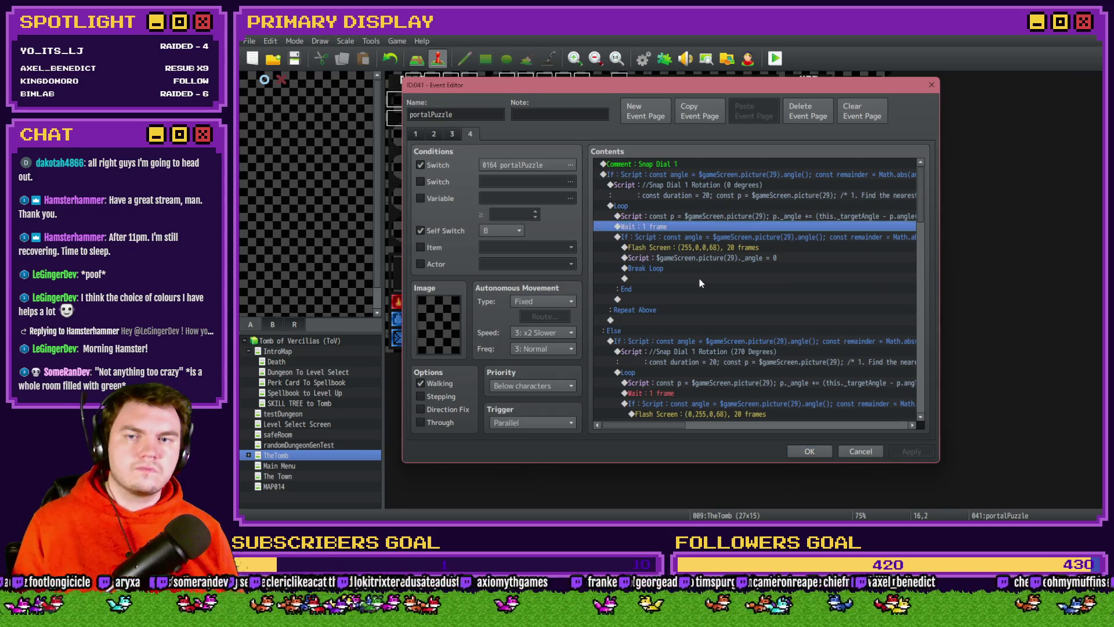
{"action": "scroll", "coordinate": [699, 277], "scroll_direction": "down", "scroll_amount": 5}
{"action": "left_click", "coordinate": [677, 256]}
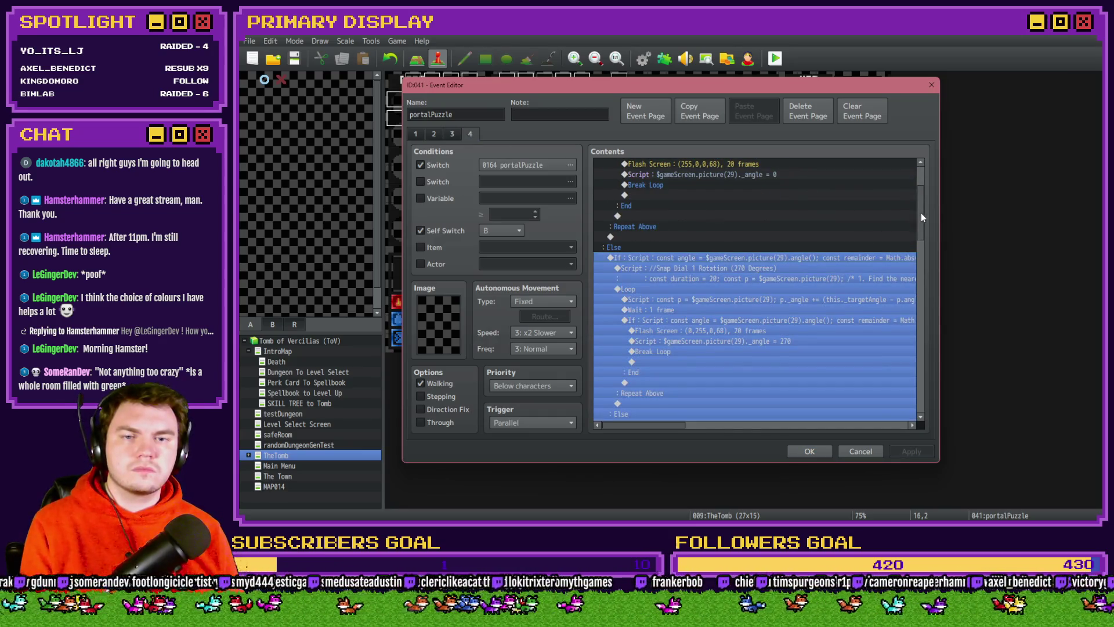
{"action": "mouse_move", "coordinate": [922, 217]}
{"action": "left_mouse_down"}
{"action": "mouse_move", "coordinate": [935, 314]}
{"action": "mouse_move", "coordinate": [924, 173]}
{"action": "left_mouse_up"}
{"action": "key", "text": "Delete"}
{"action": "left_click", "coordinate": [809, 451]}
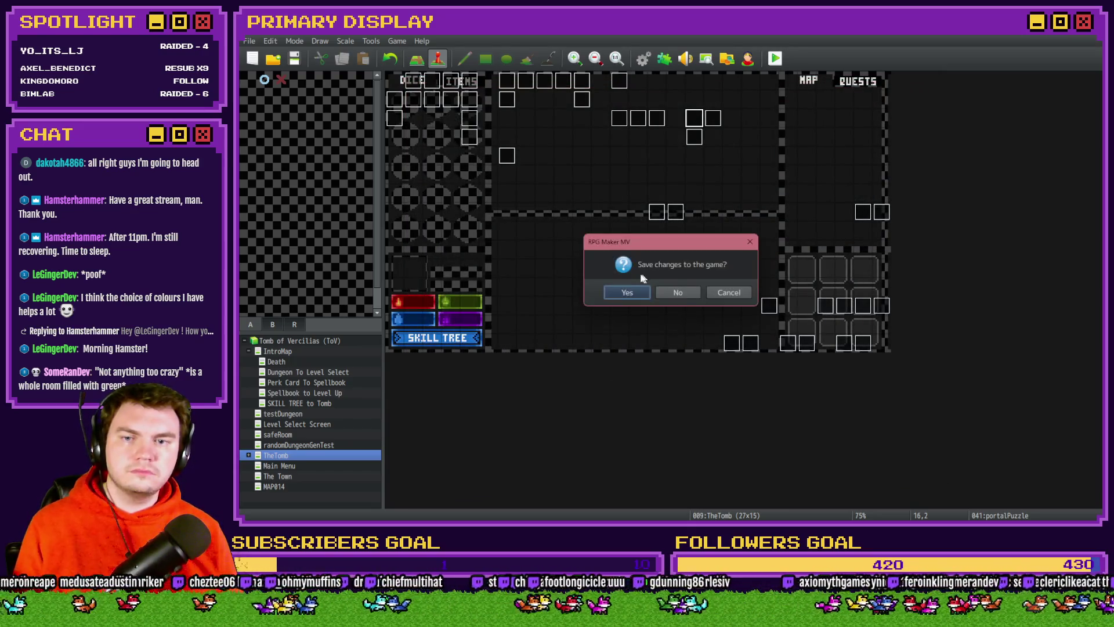
Save changes, pick the potion perk card, and turn on switch 0164 PORTALPUZZLE in the playtest
{"action": "left_click", "coordinate": [631, 286]}
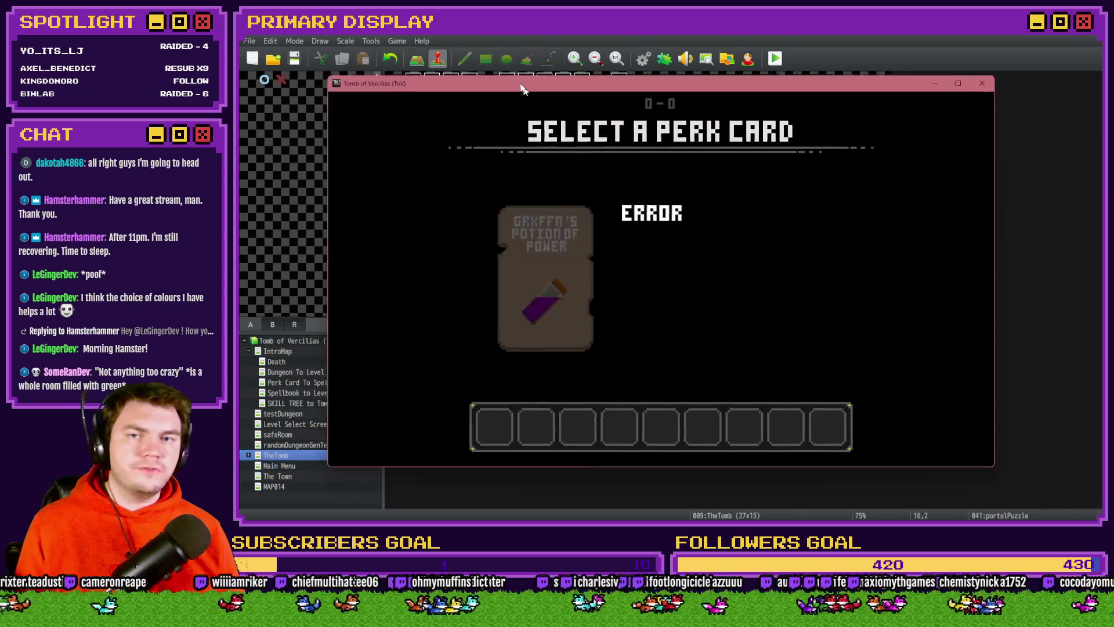
{"action": "left_click", "coordinate": [557, 259]}
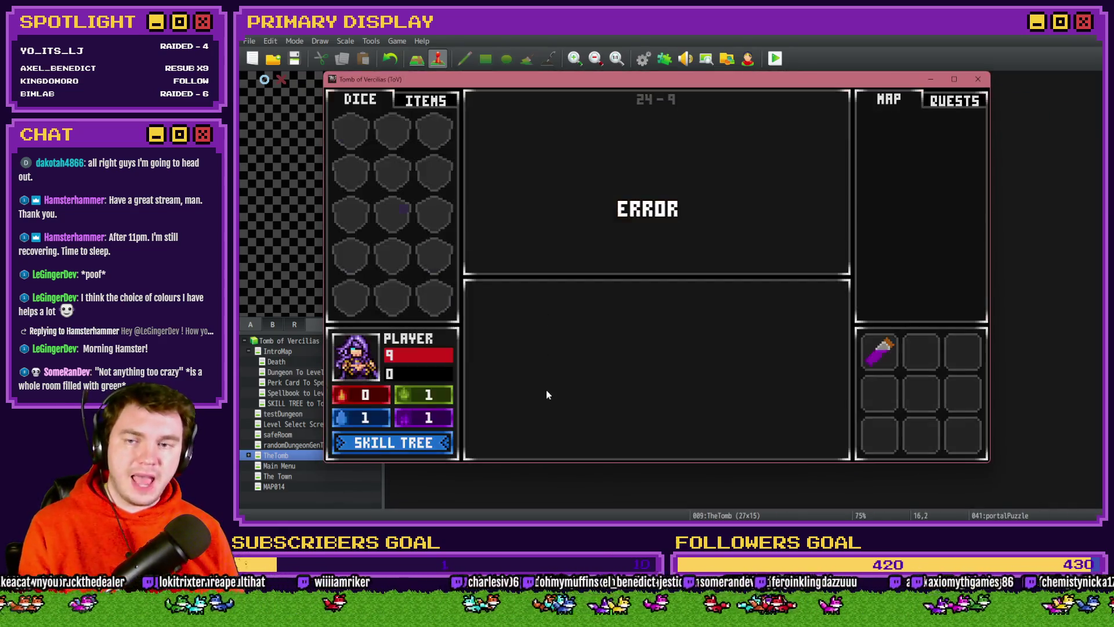
{"action": "key", "text": "F9"}
{"action": "left_click", "coordinate": [392, 404]}
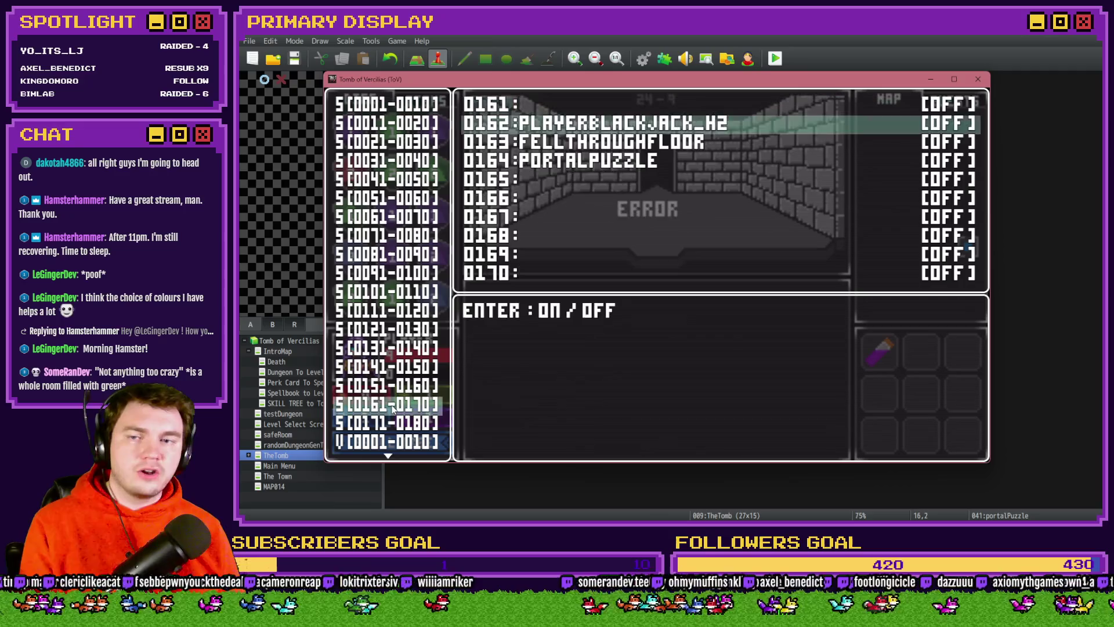
{"action": "key", "text": "Down"}
{"action": "key", "text": "Down"}
{"action": "key", "text": "Down"}
{"action": "key", "text": "Return"}
{"action": "key", "text": "Escape"}
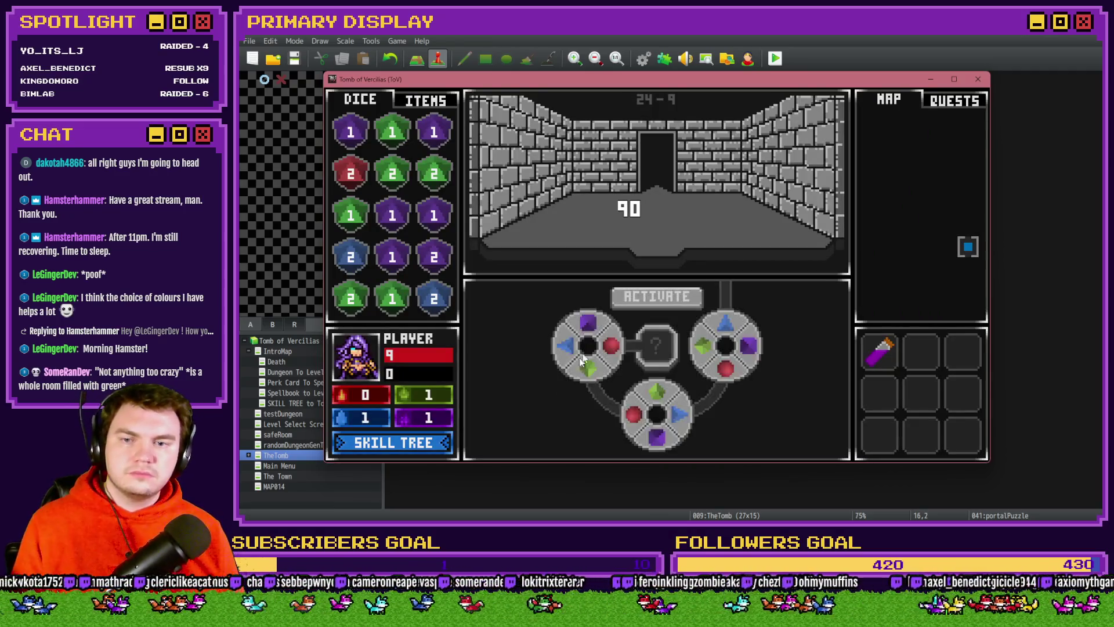
Spin the left gem wheel repeatedly to test its rotation against the angle readout
{"action": "left_click", "coordinate": [597, 329]}
{"action": "left_click", "coordinate": [574, 341]}
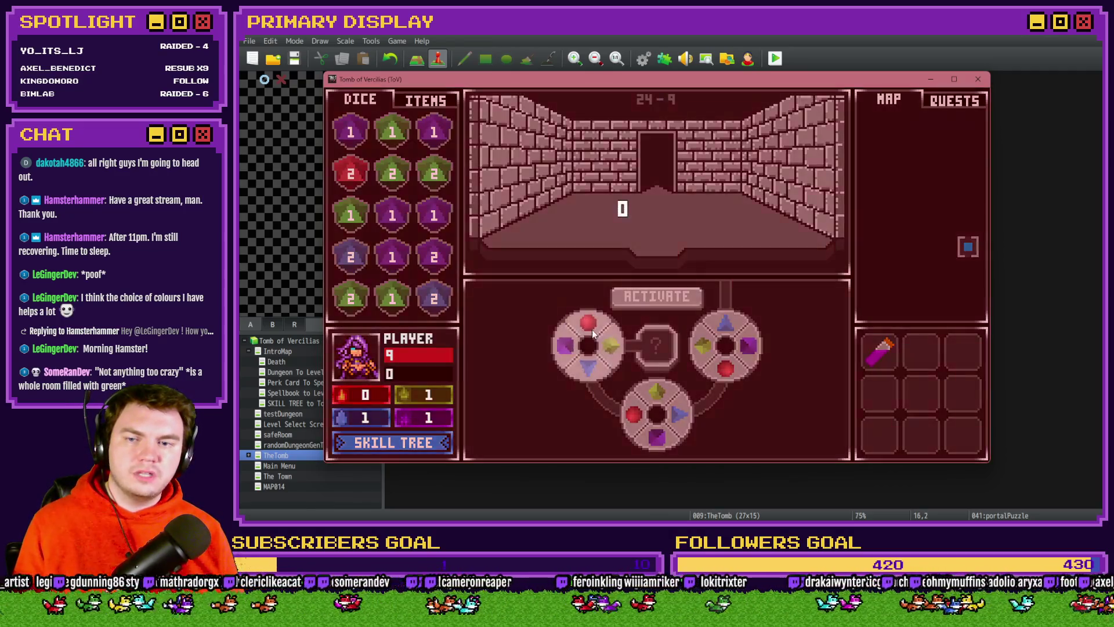
{"action": "left_click", "coordinate": [574, 343]}
{"action": "left_click", "coordinate": [577, 348]}
{"action": "left_click", "coordinate": [589, 357]}
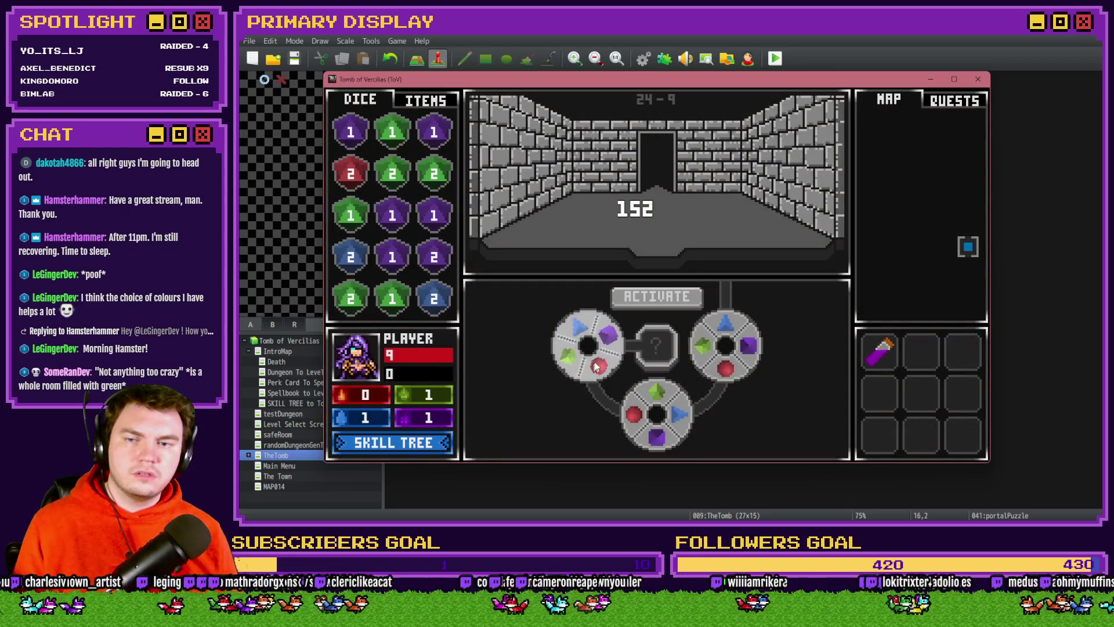
{"action": "left_click", "coordinate": [609, 348]}
{"action": "left_click", "coordinate": [610, 349]}
{"action": "left_click", "coordinate": [583, 336]}
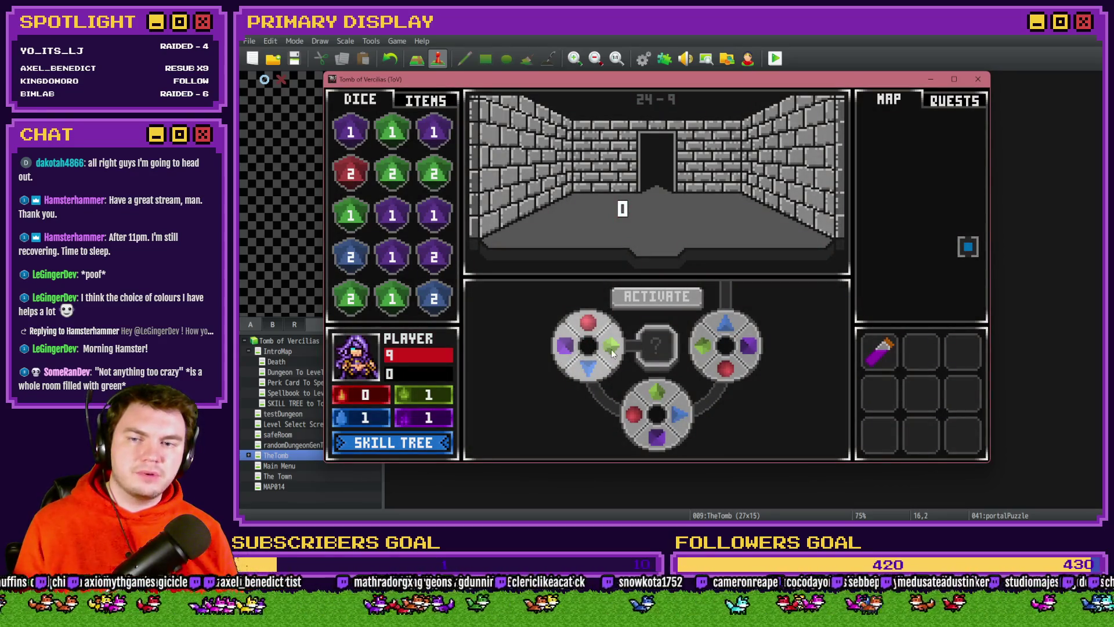
{"action": "left_click", "coordinate": [593, 372]}
{"action": "left_click", "coordinate": [601, 367]}
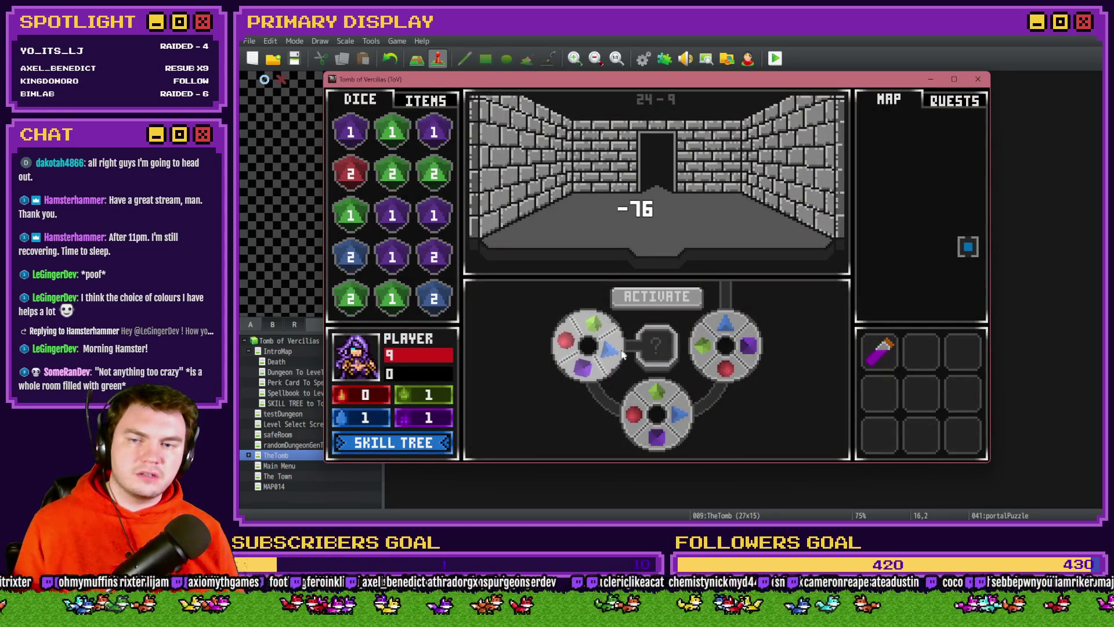
{"action": "left_click", "coordinate": [616, 351]}
Turn the left gem wheel about half a turn, then in quarter turns clockwise
{"action": "left_click", "coordinate": [616, 359]}
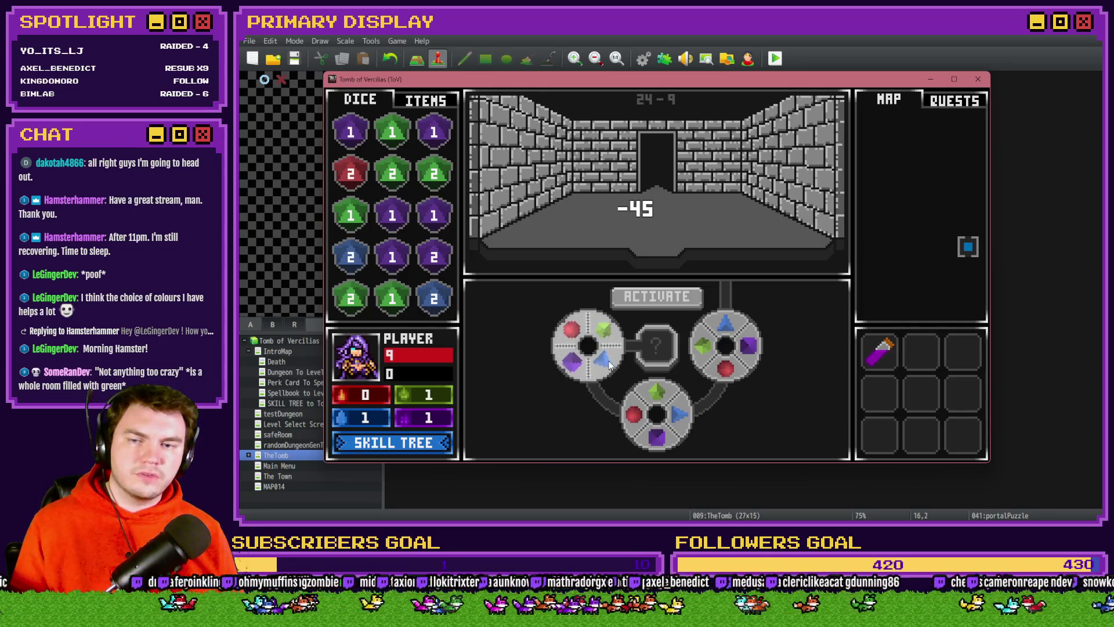
{"action": "left_click", "coordinate": [618, 353]}
{"action": "left_click", "coordinate": [613, 349]}
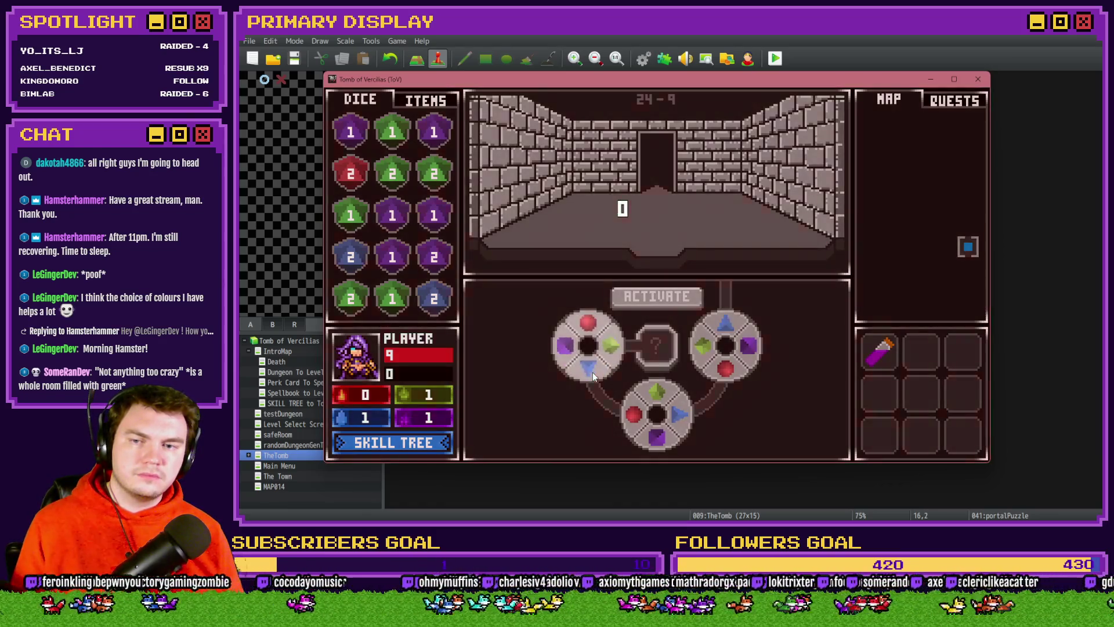
{"action": "left_click", "coordinate": [613, 353]}
{"action": "left_click", "coordinate": [613, 354]}
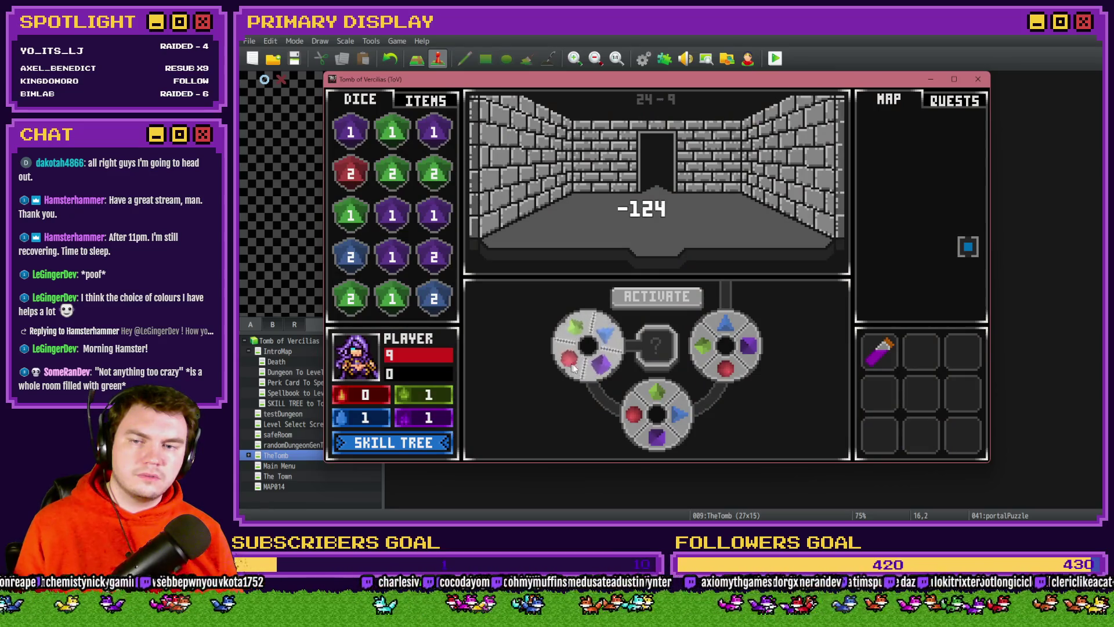
{"action": "left_click", "coordinate": [615, 356]}
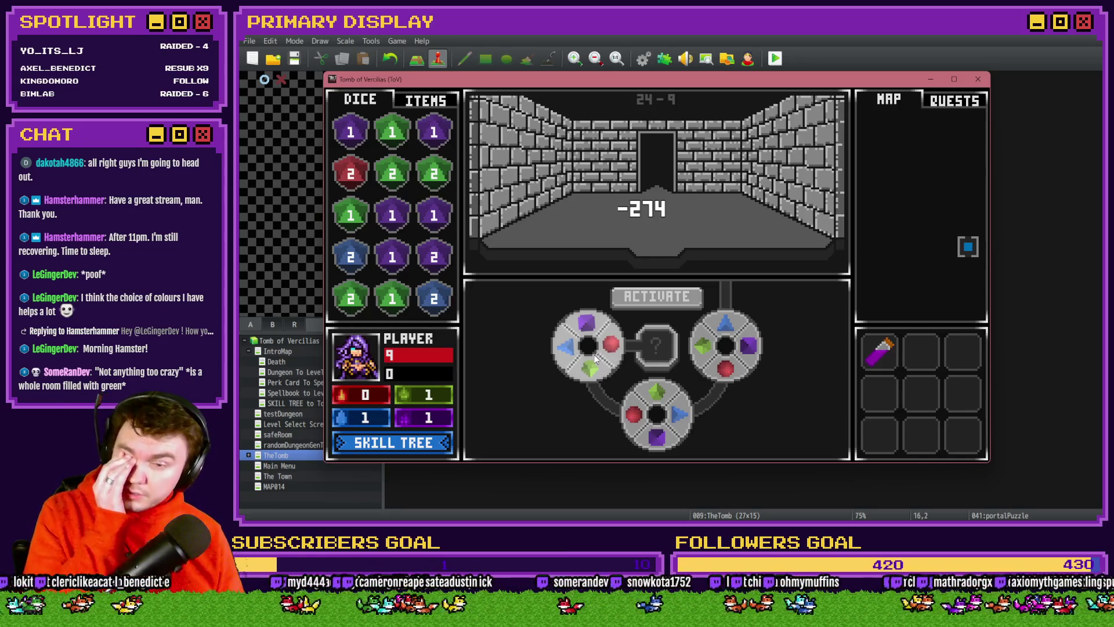
{"action": "left_click", "coordinate": [594, 354]}
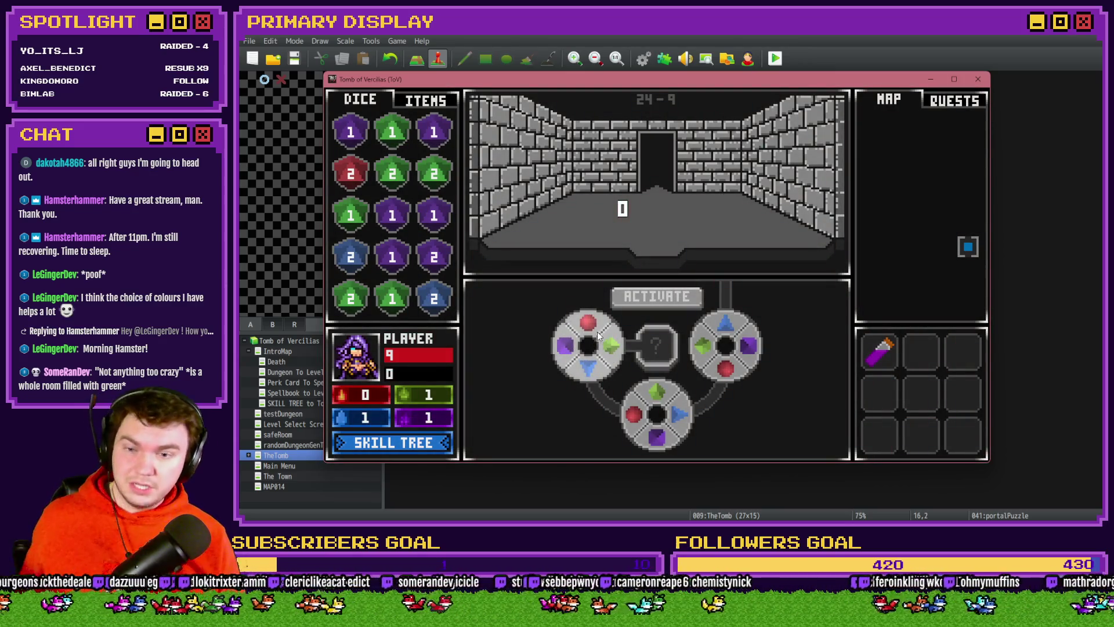
{"action": "left_click", "coordinate": [570, 337]}
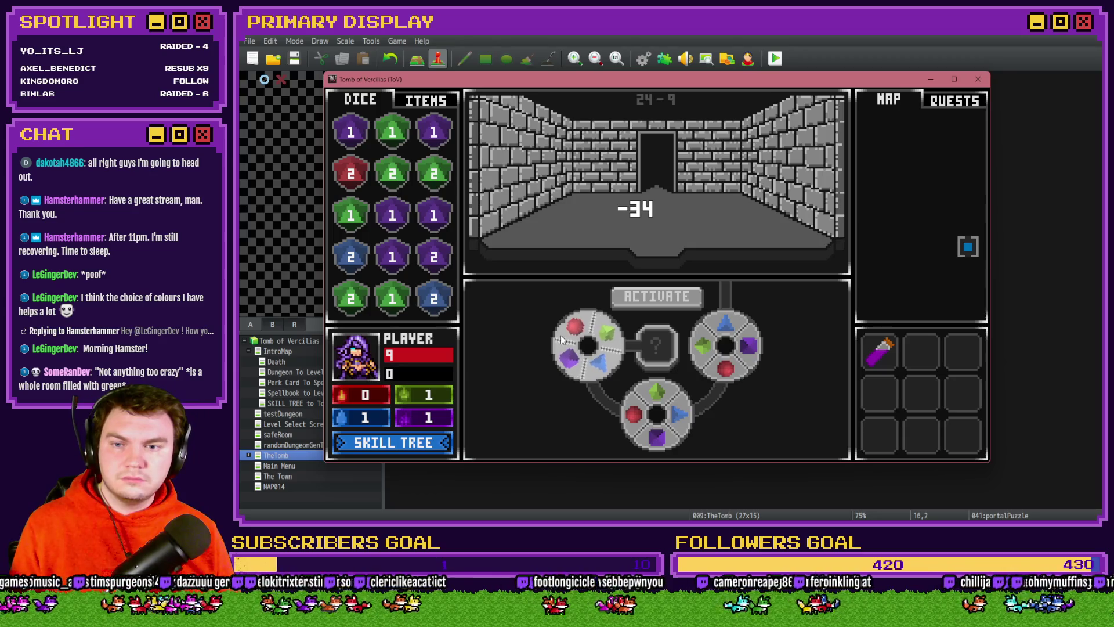
{"action": "left_click", "coordinate": [573, 367]}
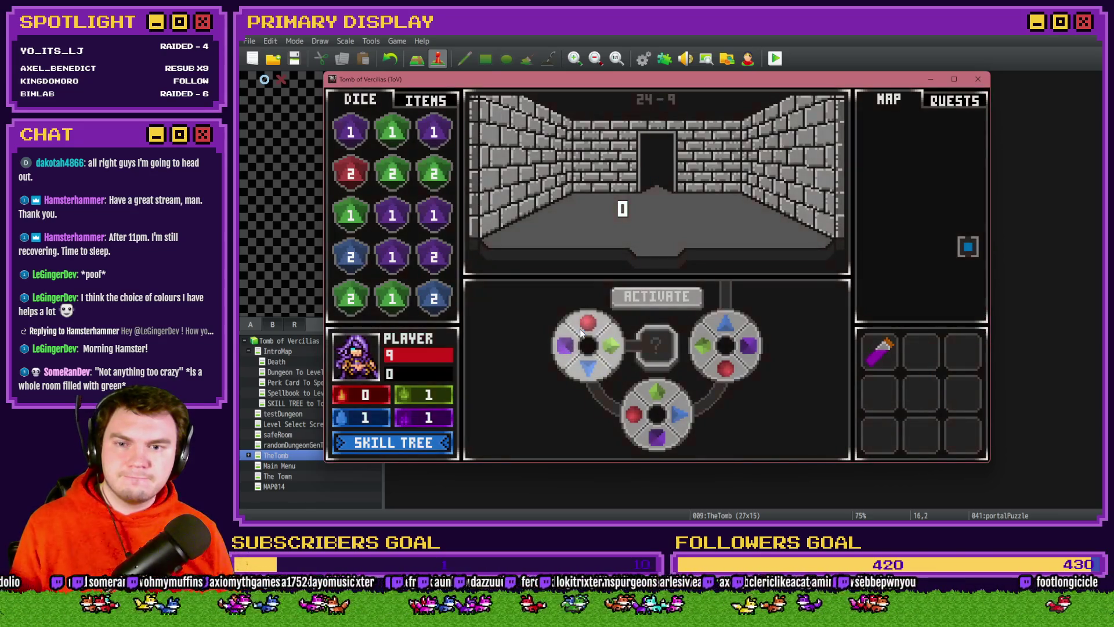
Rotate the bottom gem wheel in quarter turns until blue sits on top
{"action": "left_click", "coordinate": [650, 384]}
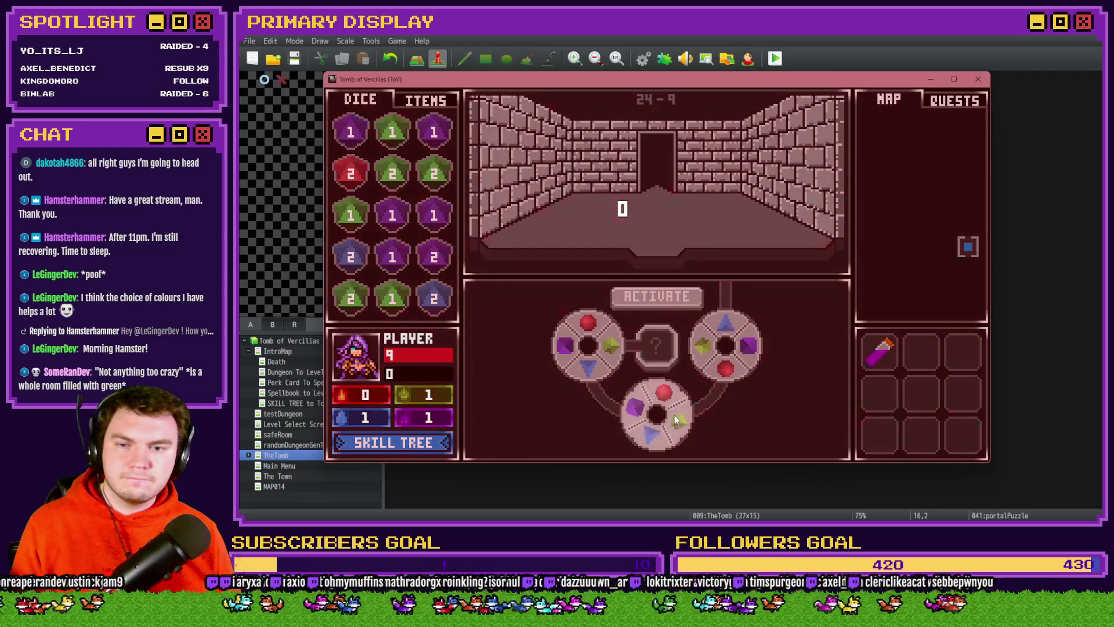
{"action": "left_click", "coordinate": [677, 419]}
{"action": "left_click", "coordinate": [673, 427]}
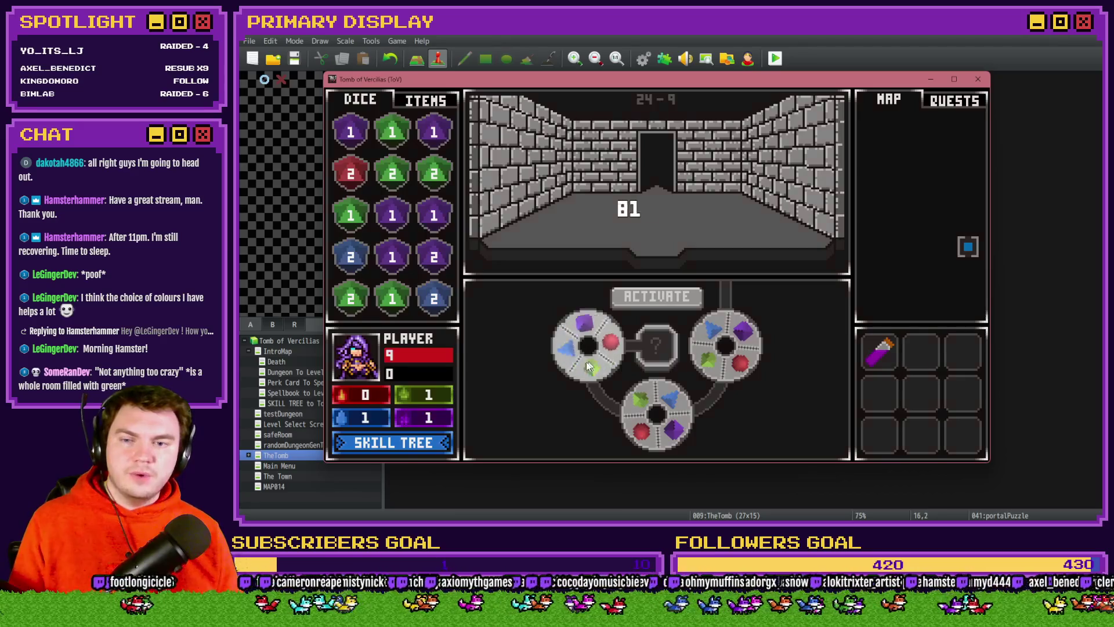
{"action": "left_click", "coordinate": [658, 389]}
{"action": "left_click", "coordinate": [658, 389]}
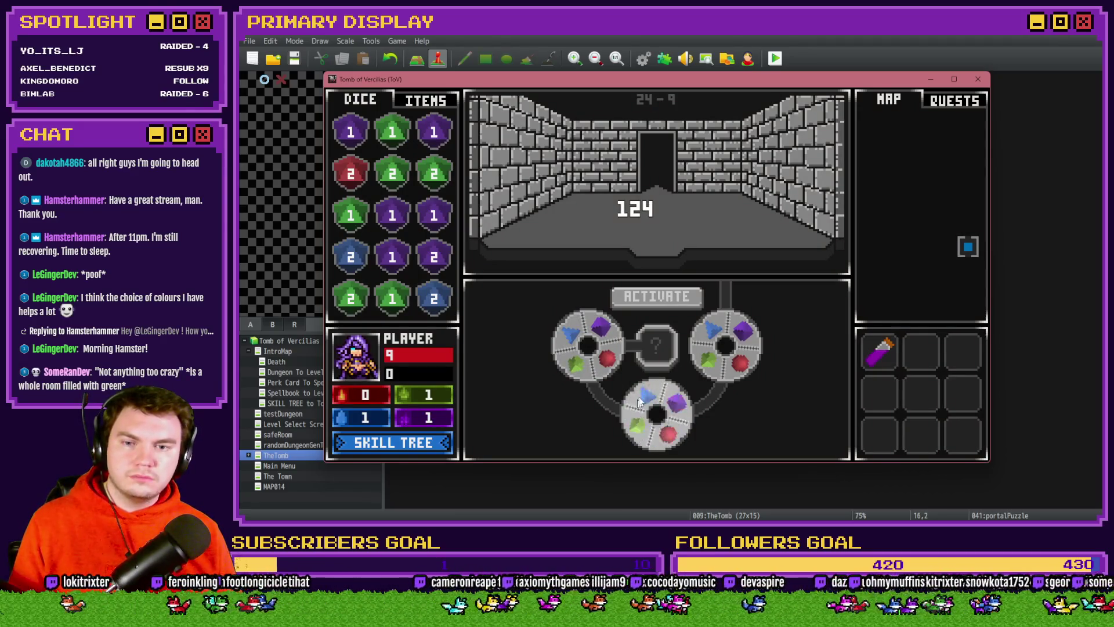
Turn the right, left and bottom gem wheels a quarter turn each, bringing the readout to 86
{"action": "left_click", "coordinate": [733, 379]}
{"action": "left_click", "coordinate": [748, 366]}
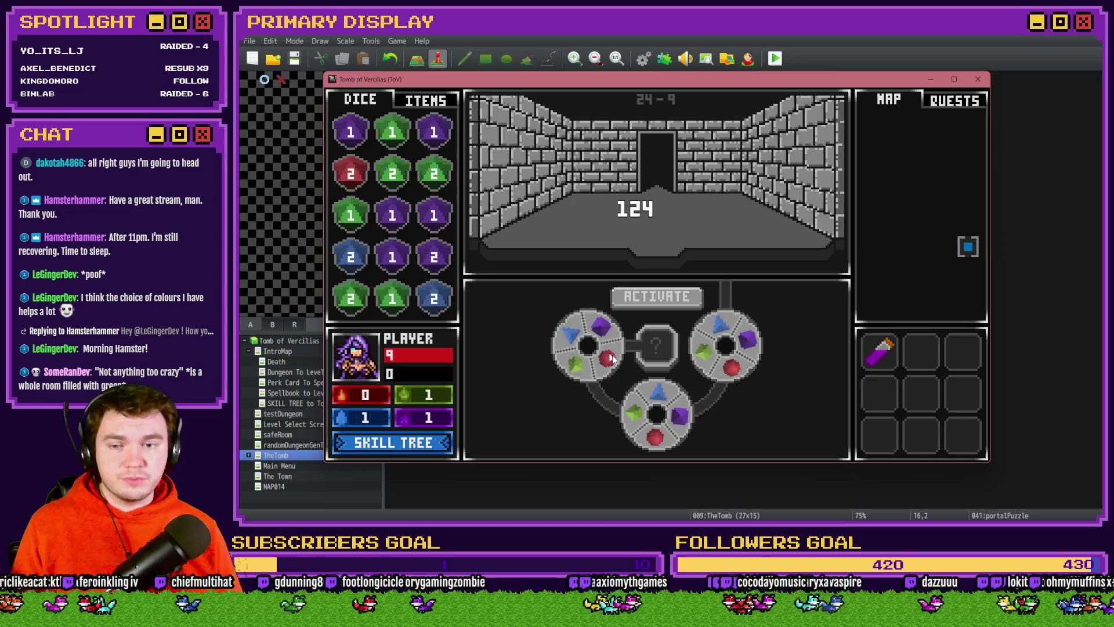
{"action": "left_click", "coordinate": [594, 370]}
{"action": "left_click", "coordinate": [596, 363]}
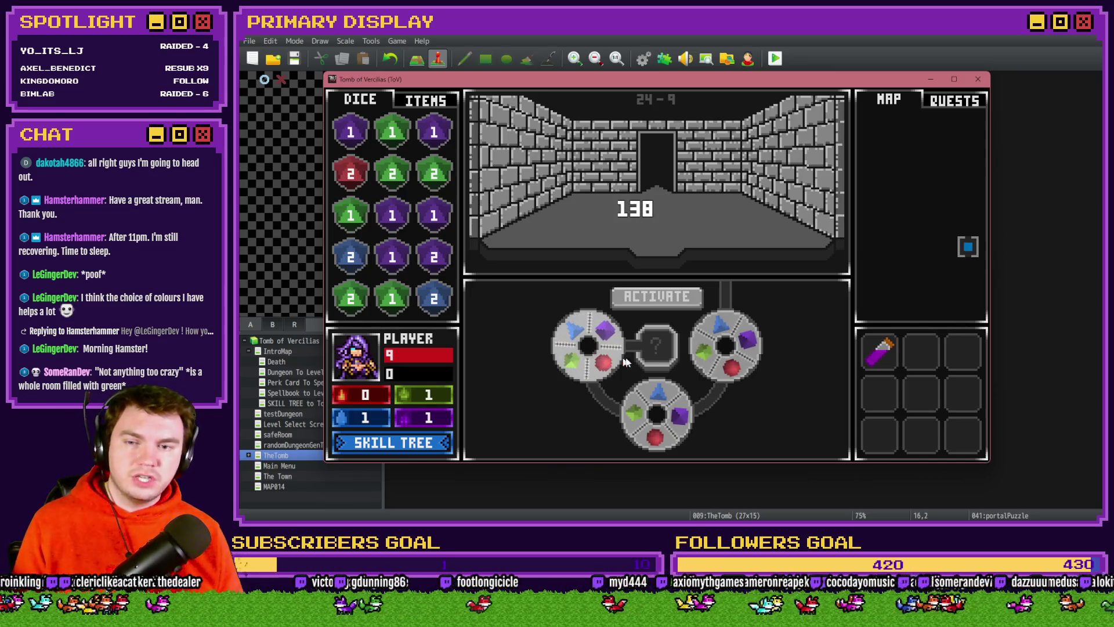
{"action": "left_click", "coordinate": [687, 433]}
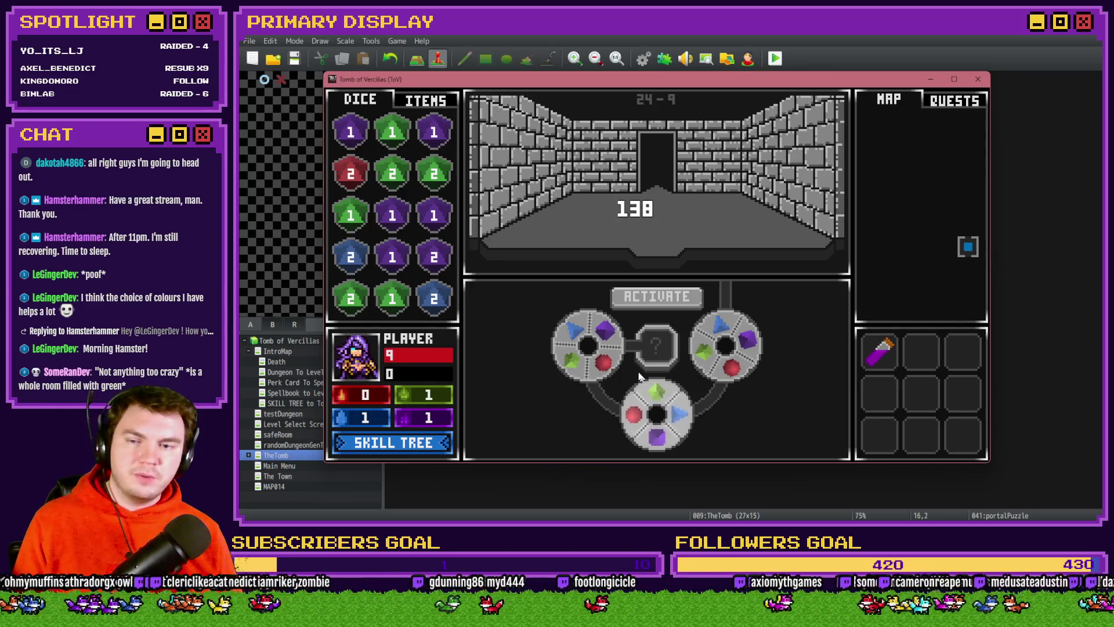
{"action": "left_click", "coordinate": [618, 353]}
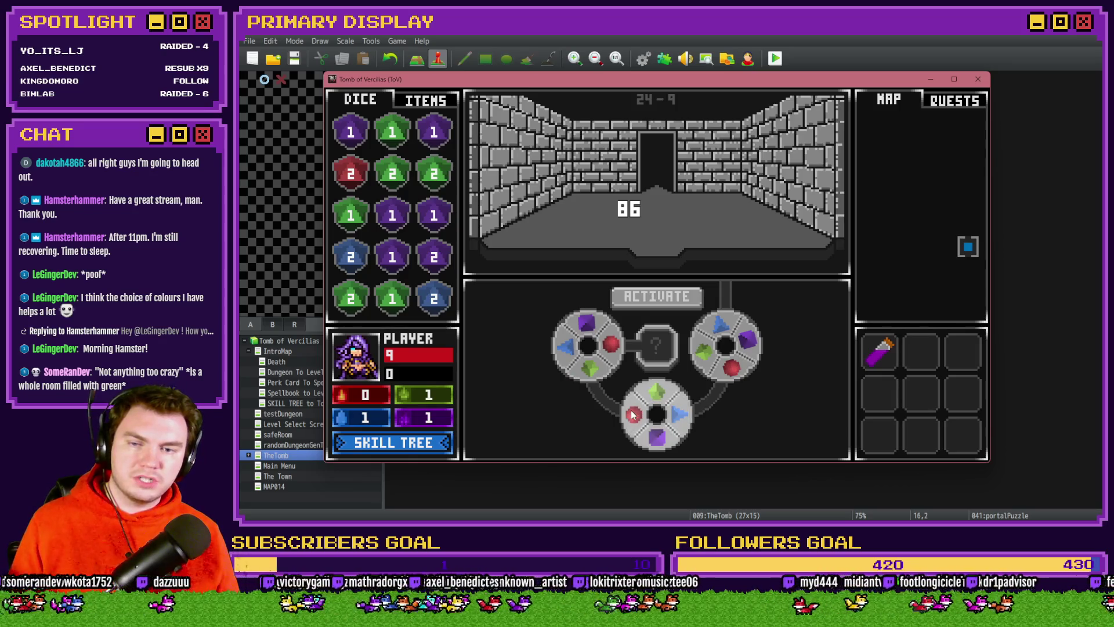
Turn one gem wheel to confirm it settles upright, then close the playtest window
{"action": "left_click", "coordinate": [722, 376]}
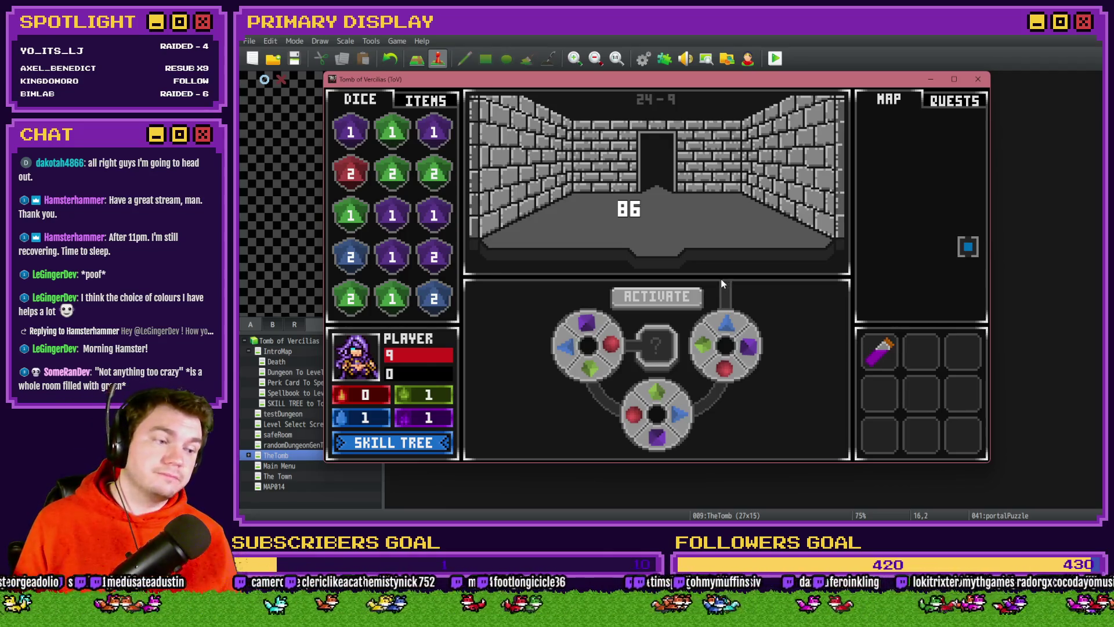
{"action": "left_click", "coordinate": [978, 79]}
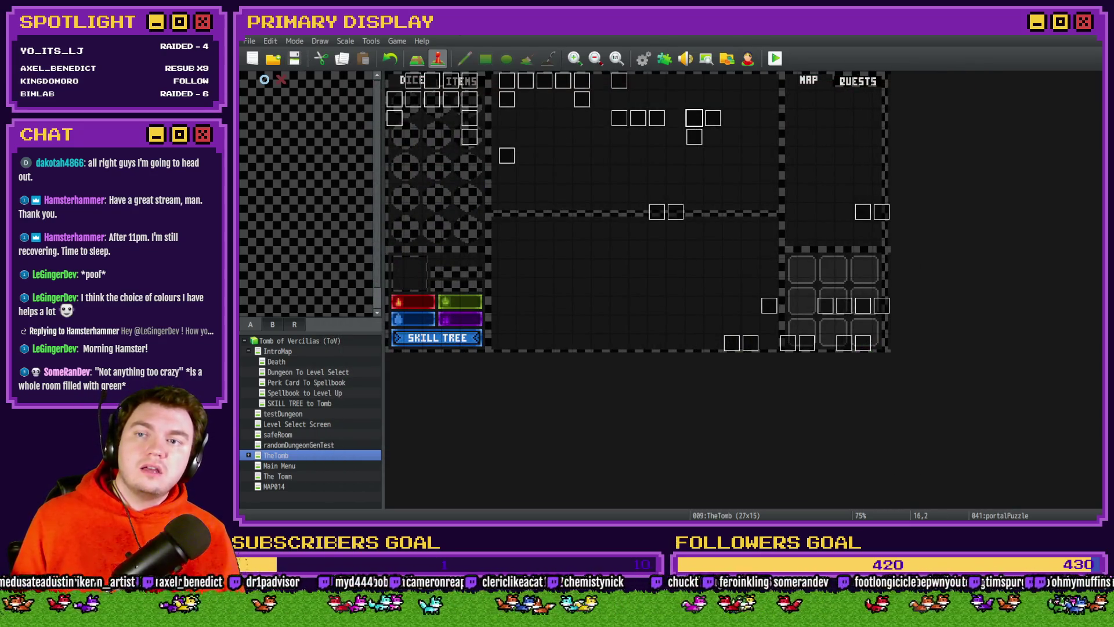